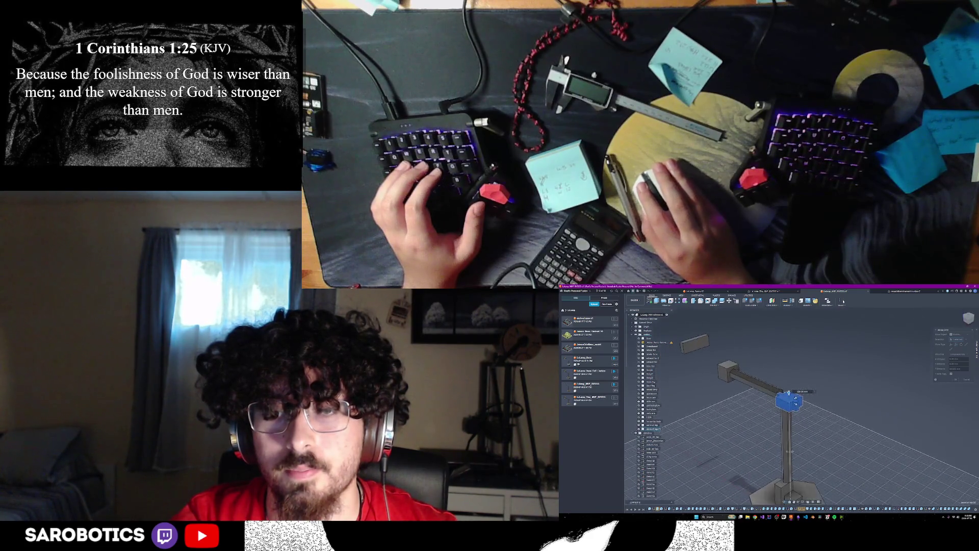
Orbit to a level side view of the arm and select the top-left end block
middle_click_drag(789, 393, 789, 400, "shift")
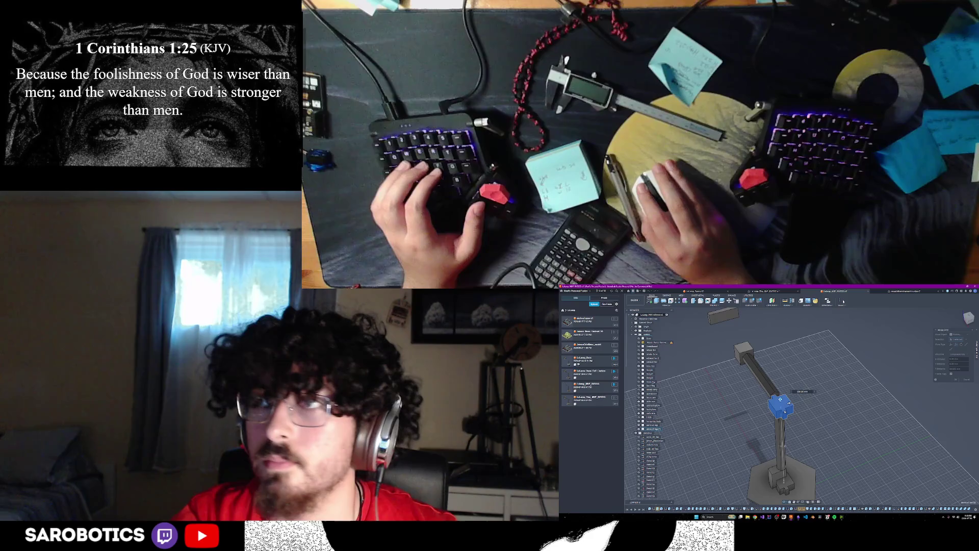
mouse_move(789, 400)
middle_mouse_down("shift")
mouse_move(797, 392)
mouse_move(796, 426)
mouse_move(784, 425)
middle_mouse_up("shift")
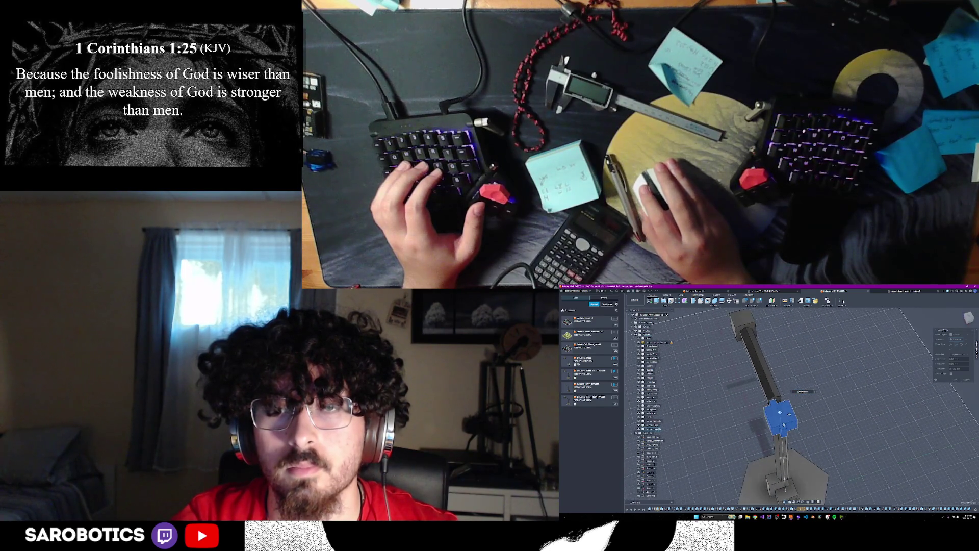
scroll(790, 413, "up", 2)
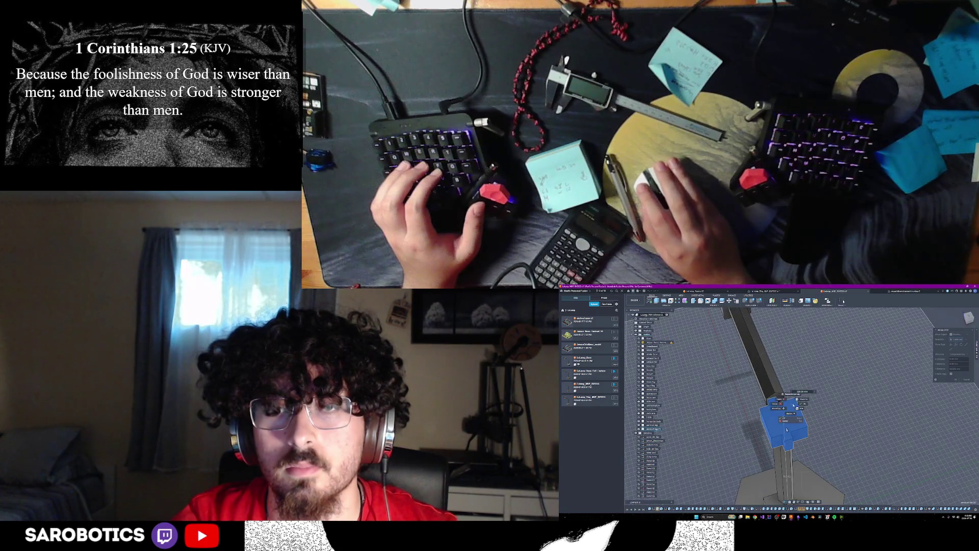
mouse_move(787, 428)
middle_mouse_down("shift")
mouse_move(775, 369)
mouse_move(811, 383)
mouse_move(845, 376)
mouse_move(830, 383)
middle_mouse_up("shift")
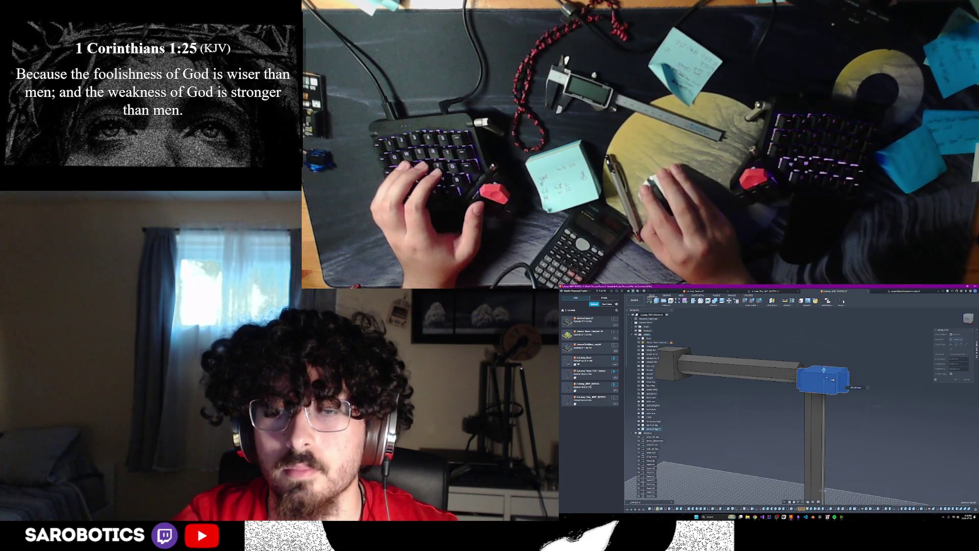
middle_click_drag(824, 376, 838, 364, "shift")
scroll(843, 360, "up", 2)
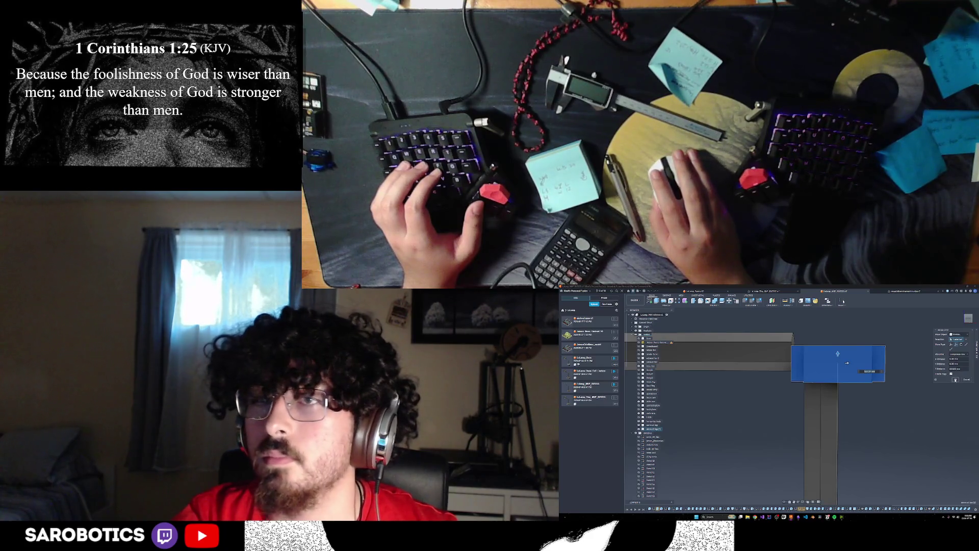
left_click(847, 362)
middle_click_drag(846, 363, 796, 424, "shift")
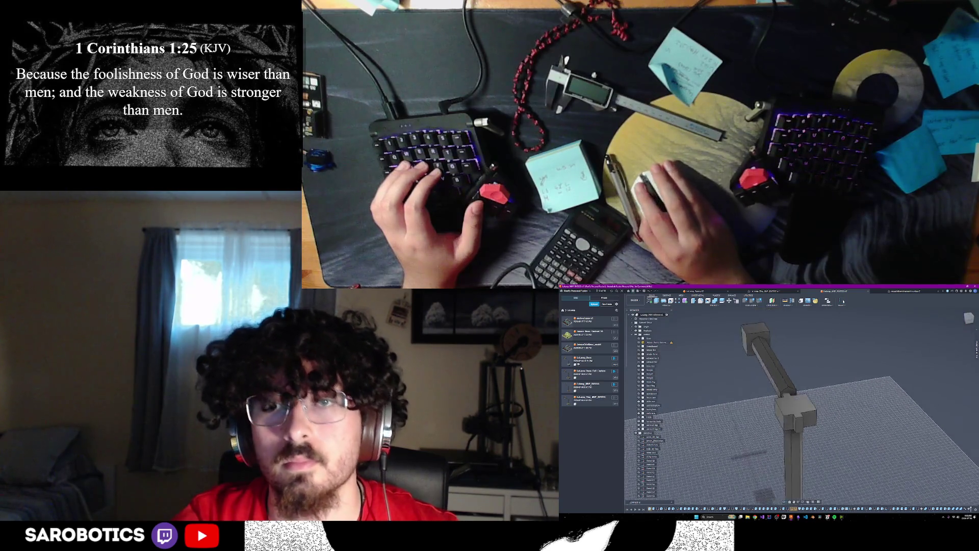
right_click(797, 423)
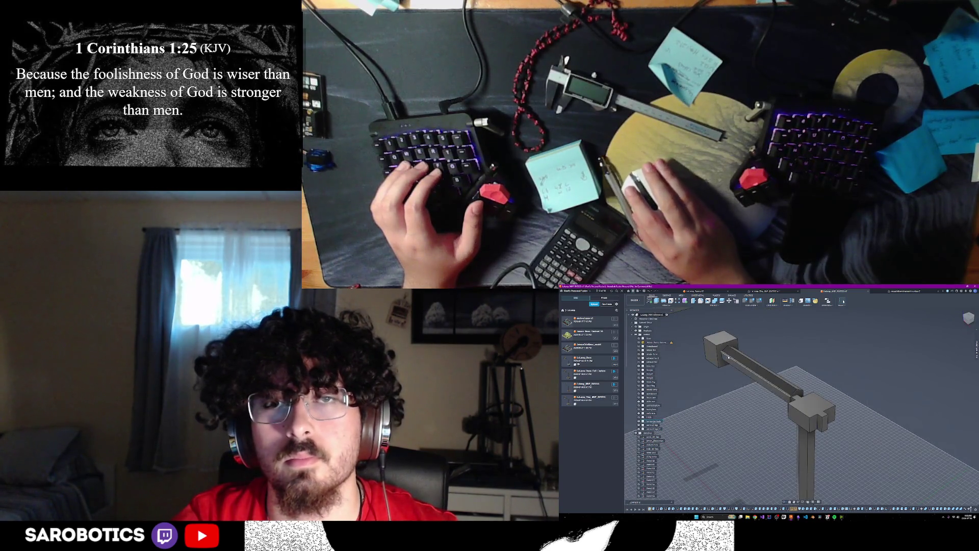
left_click(731, 360)
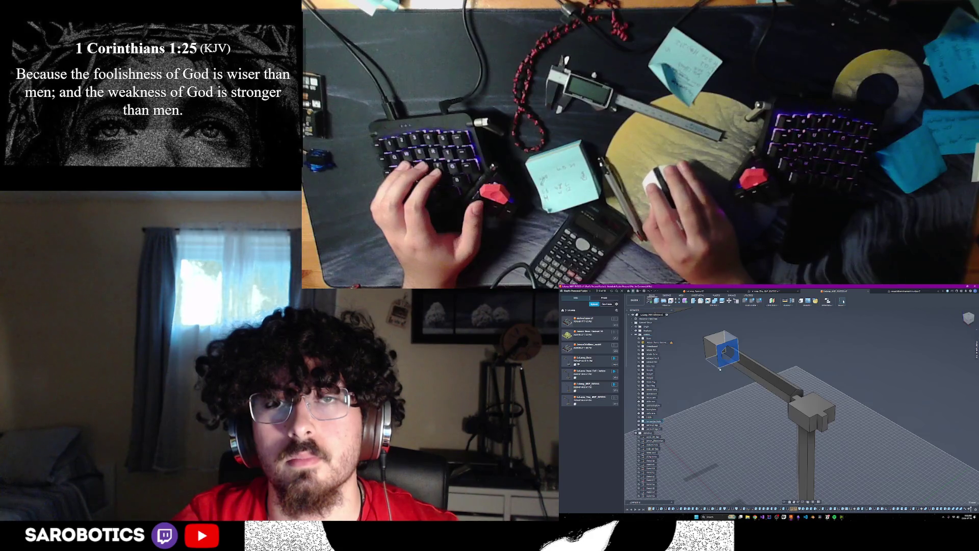
middle_click_drag(731, 360, 716, 373, "shift")
left_click(721, 354)
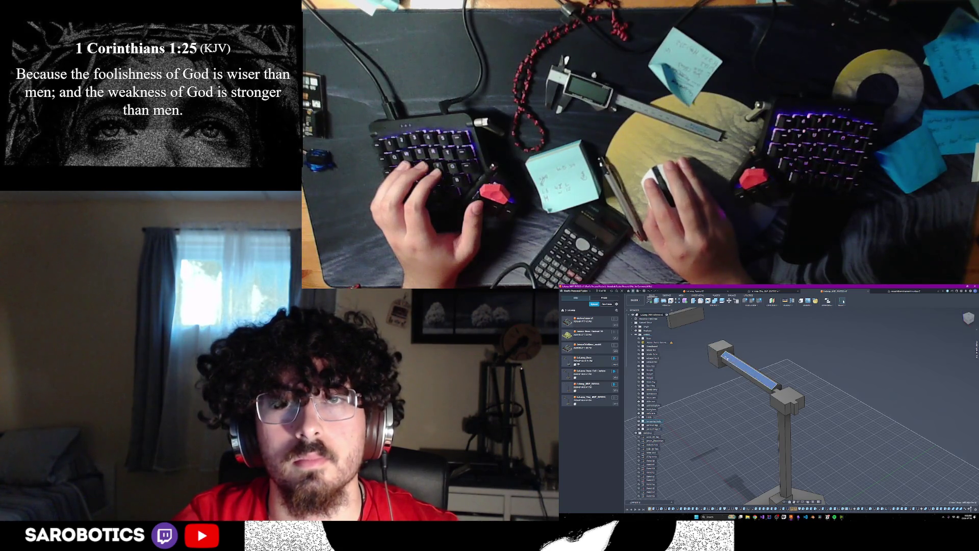
Abandon an Extrude and a first move attempt on the beam, leaving it unchanged
key("e")
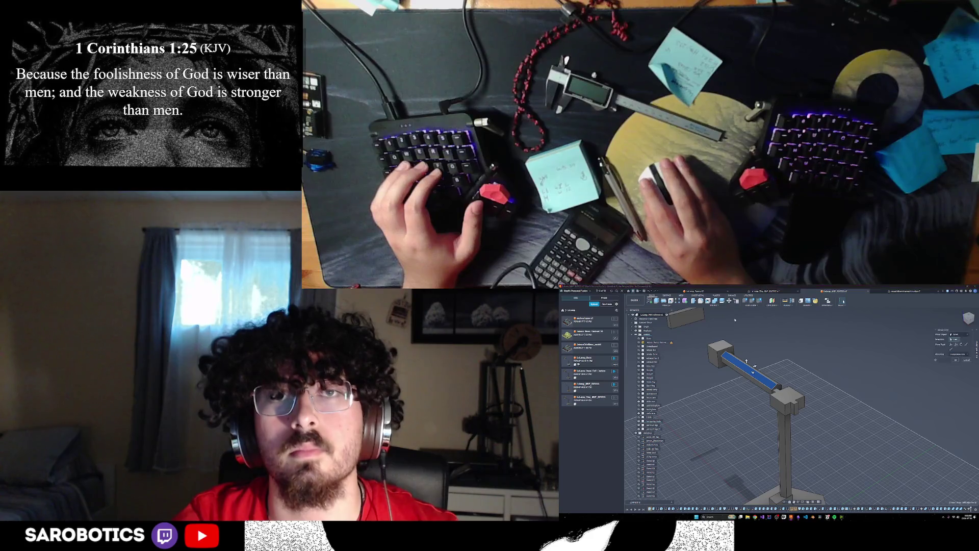
left_click(748, 367)
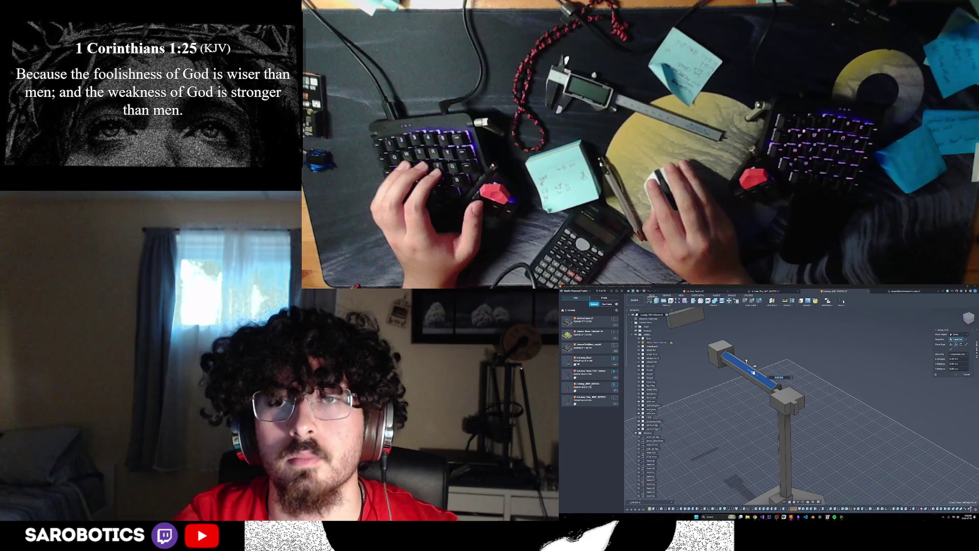
key("Return")
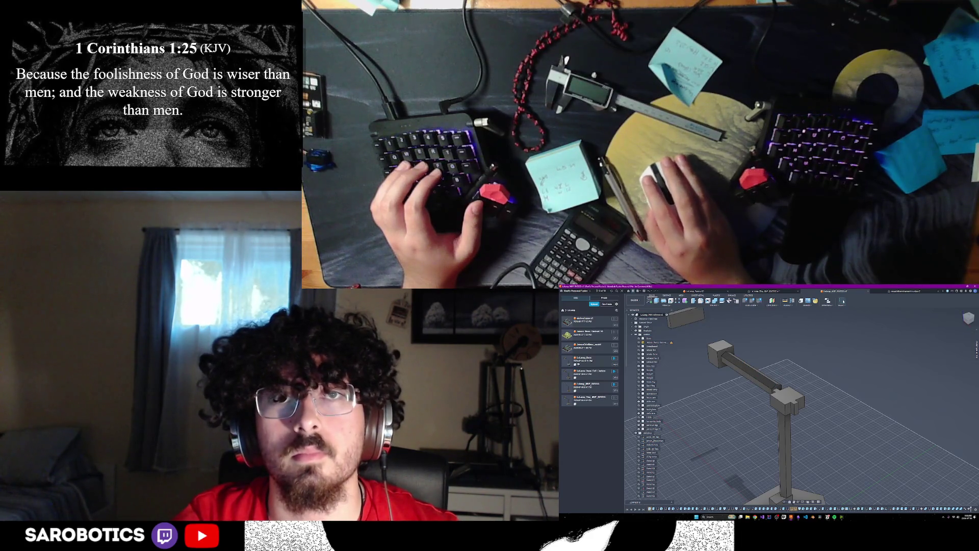
left_click(746, 371)
key("e")
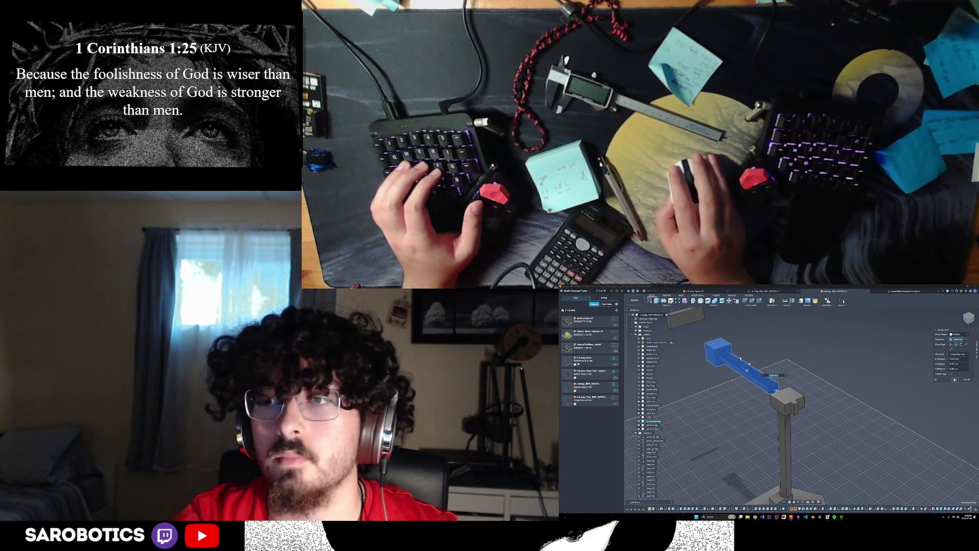
key("Return")
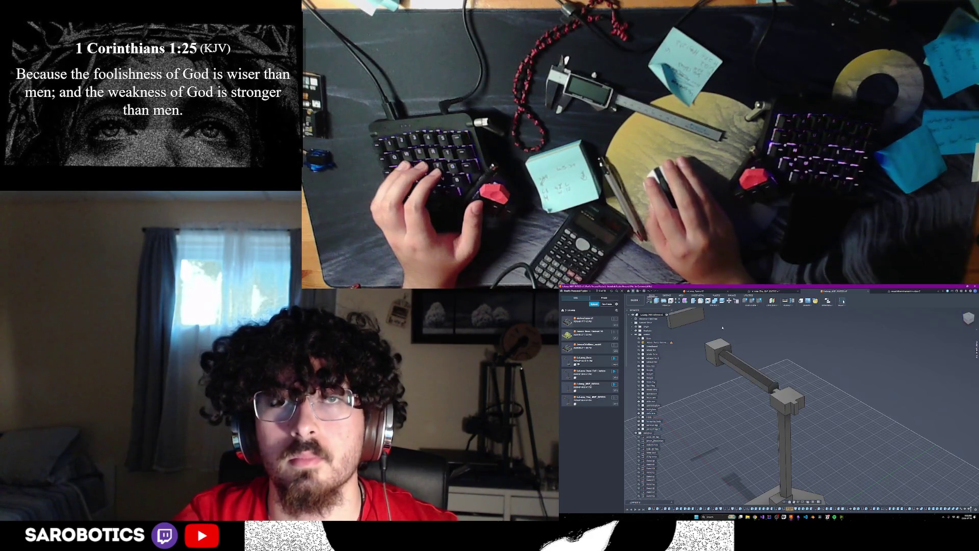
Move the horizontal beam slightly off the column head with Move/Copy and apply it
key("m")
left_click(744, 368)
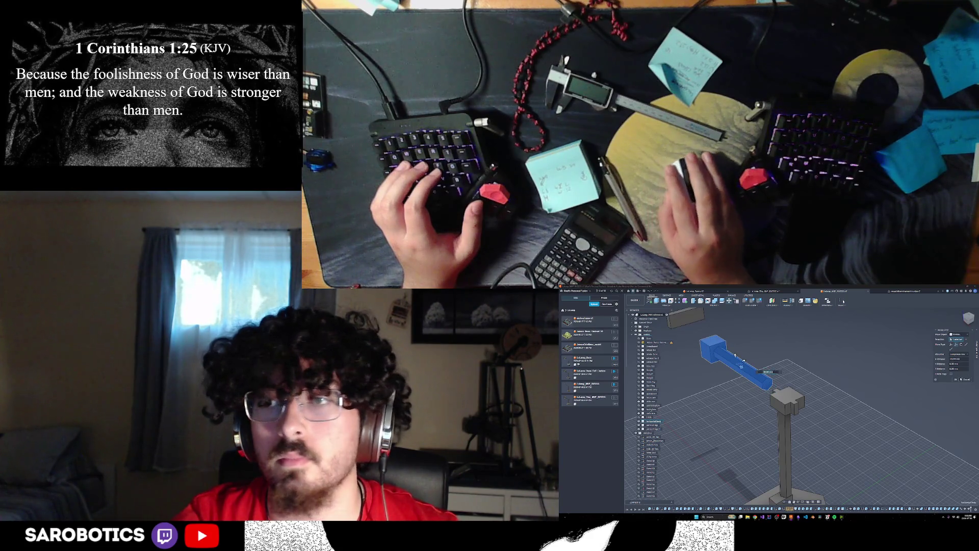
key("Return")
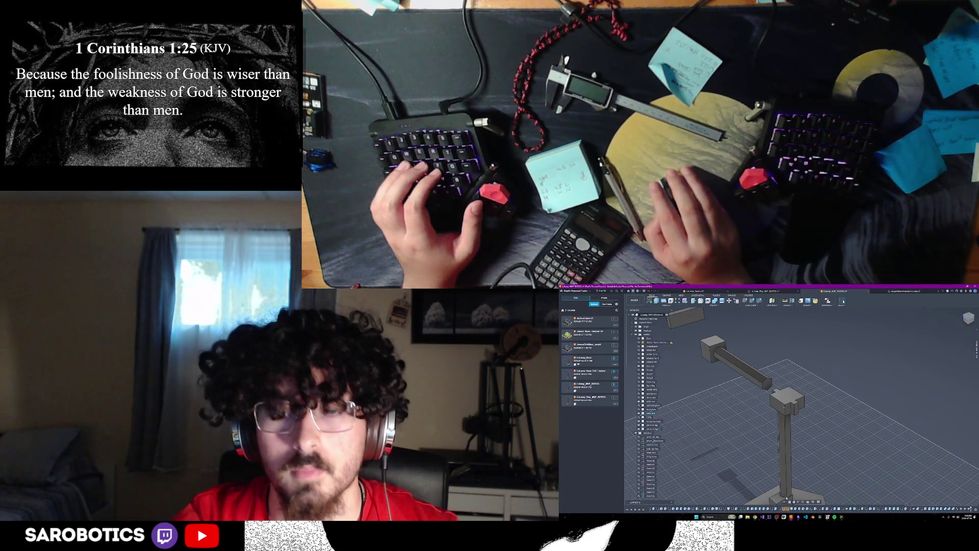
mouse_move(787, 468)
middle_mouse_down("shift")
mouse_move(811, 444)
mouse_move(795, 422)
mouse_move(815, 394)
middle_mouse_up("shift")
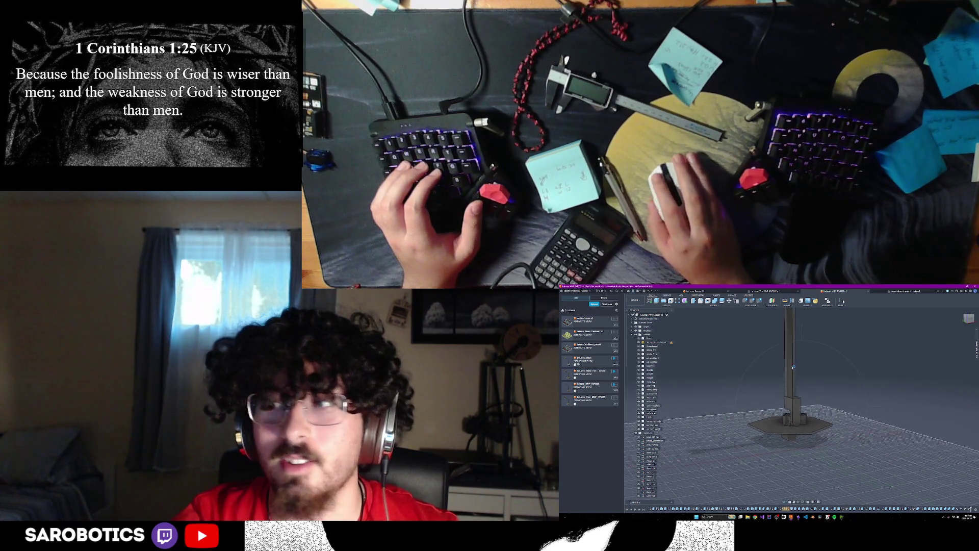
scroll(788, 397, "down", 3)
mouse_move(795, 341)
middle_mouse_down("shift")
mouse_move(811, 368)
mouse_move(834, 360)
mouse_move(834, 341)
mouse_move(834, 367)
mouse_move(834, 349)
mouse_move(804, 349)
mouse_move(812, 383)
mouse_move(780, 387)
mouse_move(811, 352)
mouse_move(811, 303)
mouse_move(796, 352)
mouse_move(796, 329)
middle_mouse_up("shift")
scroll(796, 399, "up", 3)
scroll(796, 398, "up", 2)
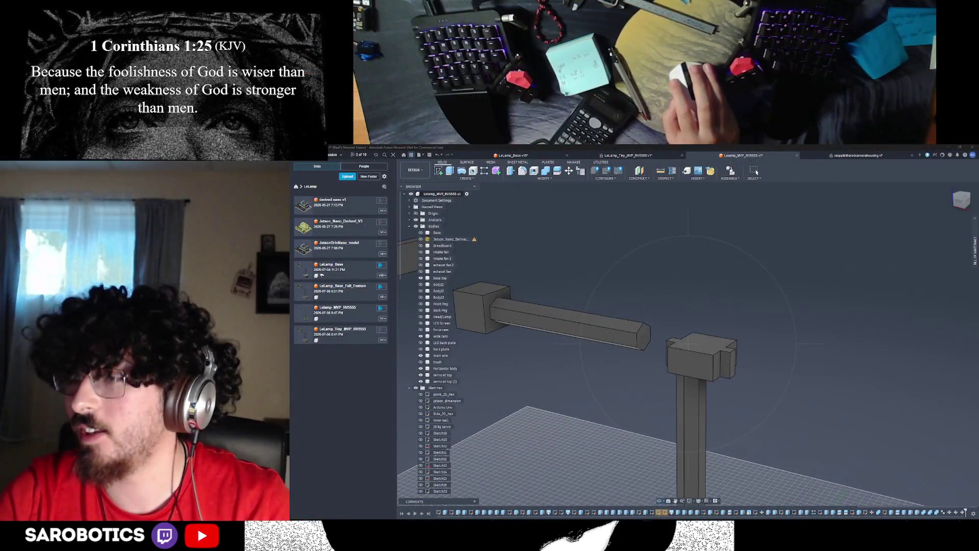
mouse_move(659, 363)
middle_mouse_down("shift")
mouse_move(695, 348)
mouse_move(689, 343)
mouse_move(712, 345)
middle_mouse_up("shift")
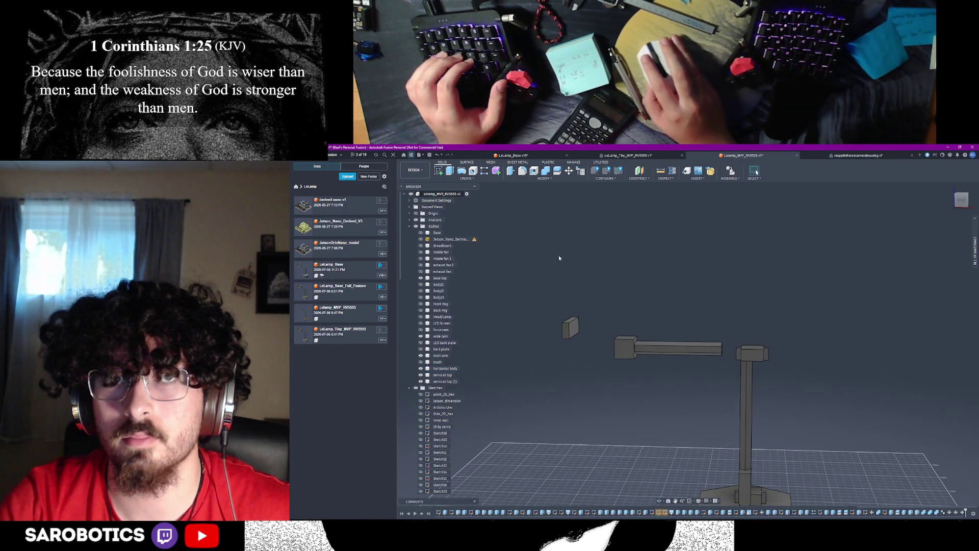
key("m")
left_click(684, 348)
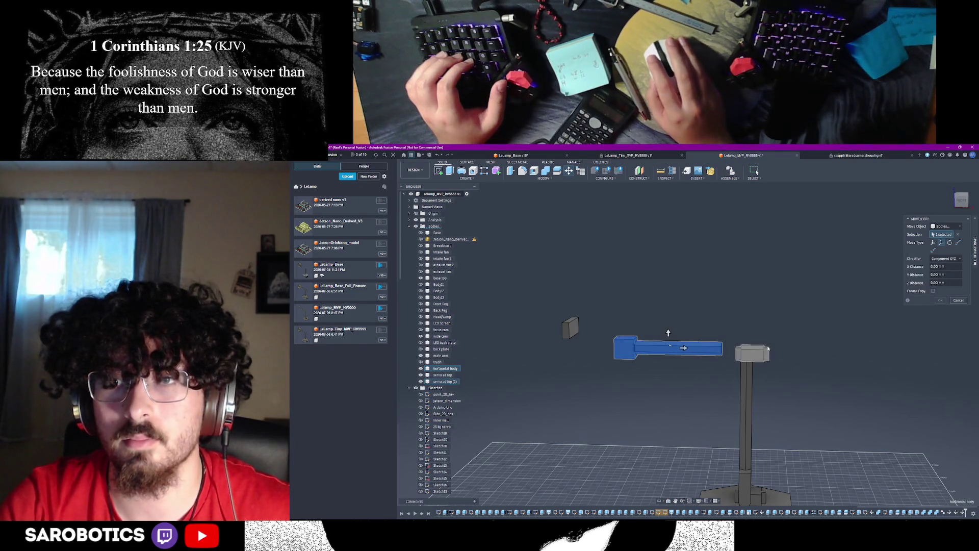
left_click(959, 301)
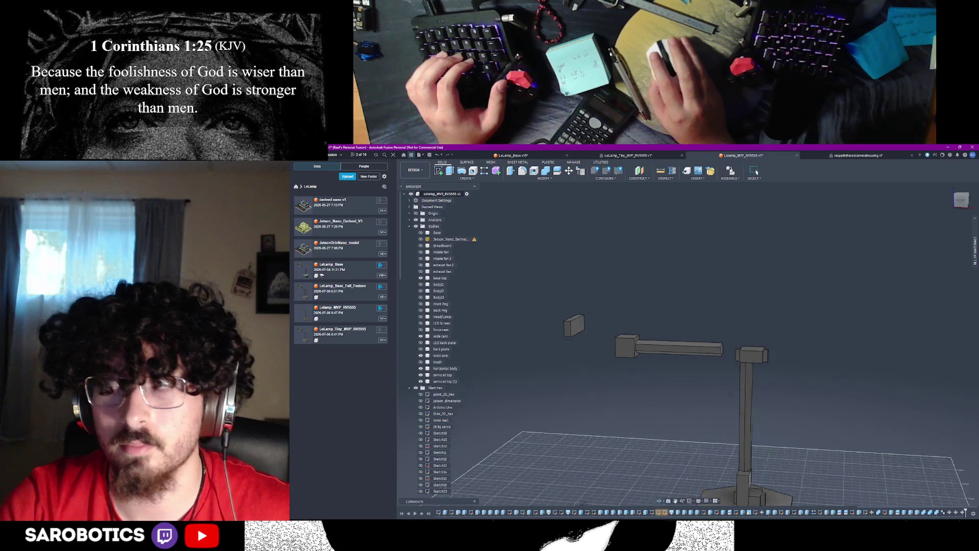
key("F6")
middle_click_drag(689, 344, 765, 344, "shift")
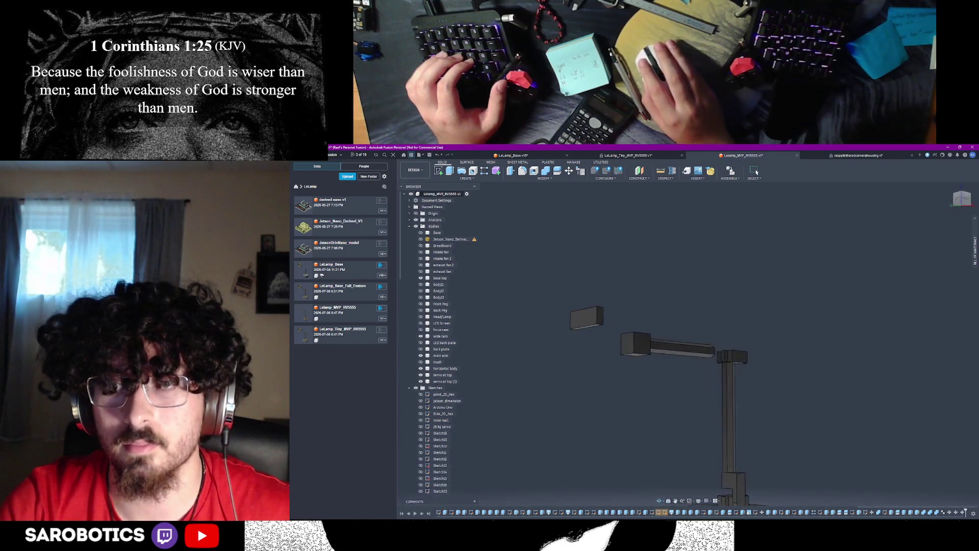
mouse_move(689, 344)
middle_mouse_down("shift")
mouse_move(750, 344)
mouse_move(697, 337)
mouse_move(719, 321)
mouse_move(696, 341)
mouse_move(719, 330)
mouse_move(692, 329)
mouse_move(697, 314)
middle_mouse_up("shift")
middle_click_drag(689, 383, 693, 360, "shift")
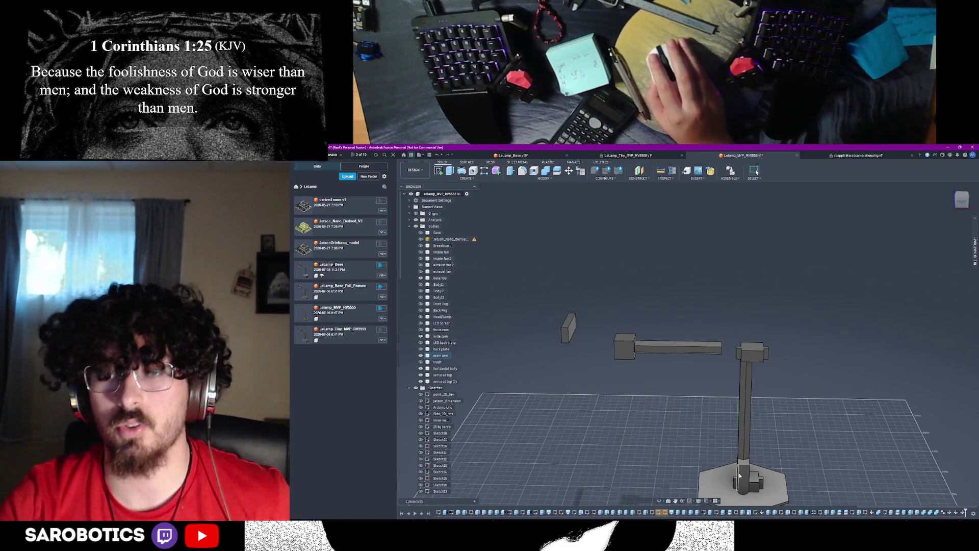
scroll(740, 477, "up", 2)
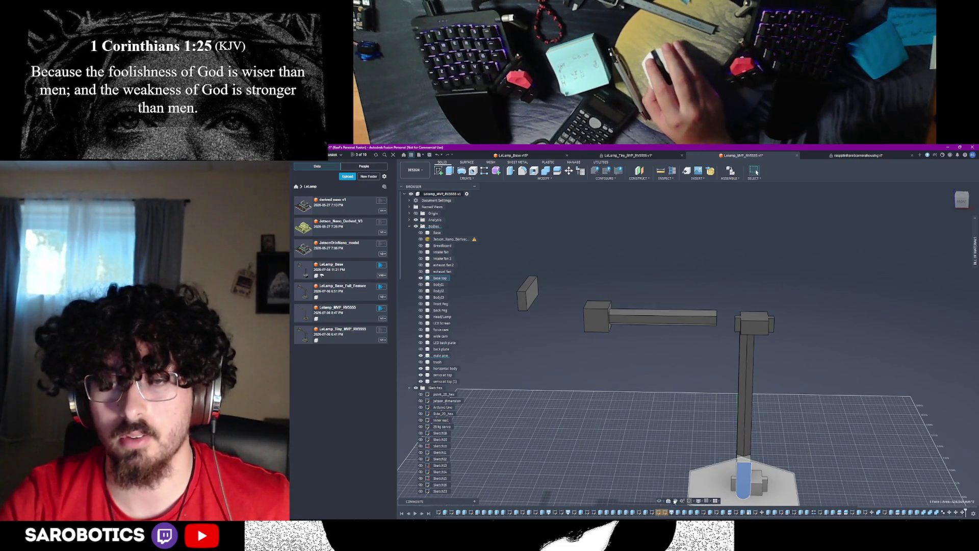
middle_click_drag(741, 476, 654, 452)
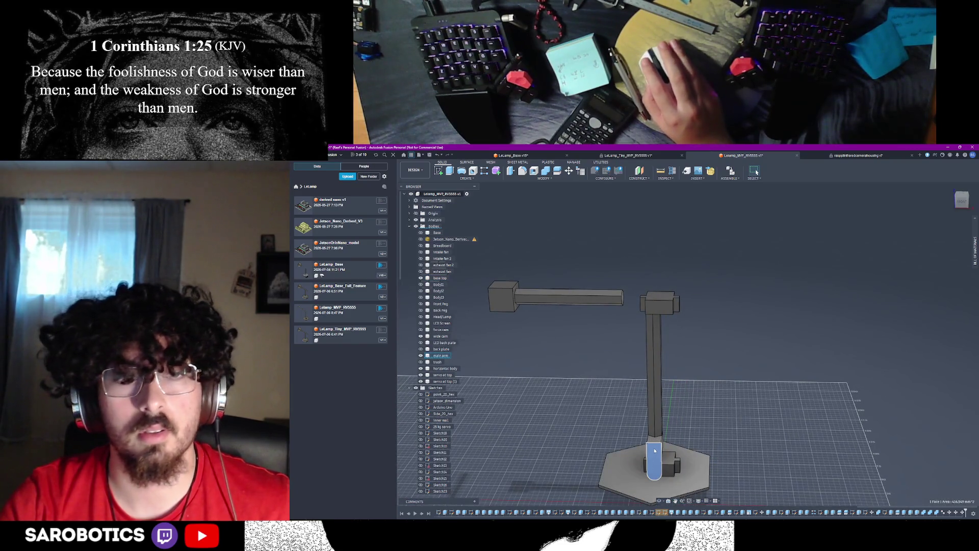
left_click(655, 451)
mouse_move(660, 508)
middle_mouse_down("shift")
mouse_move(614, 413)
mouse_move(582, 406)
mouse_move(612, 440)
middle_mouse_up("shift")
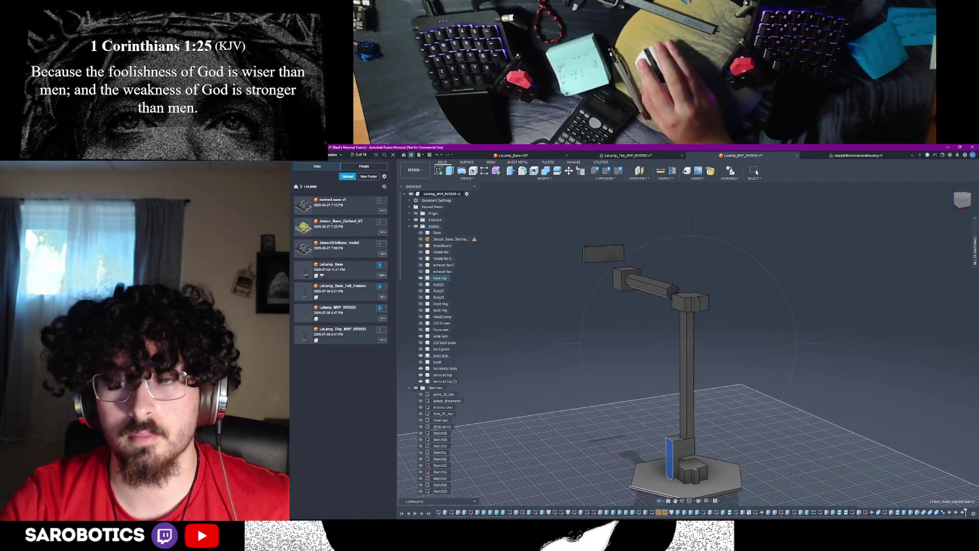
scroll(679, 450, "up", 3)
scroll(680, 450, "up", 2)
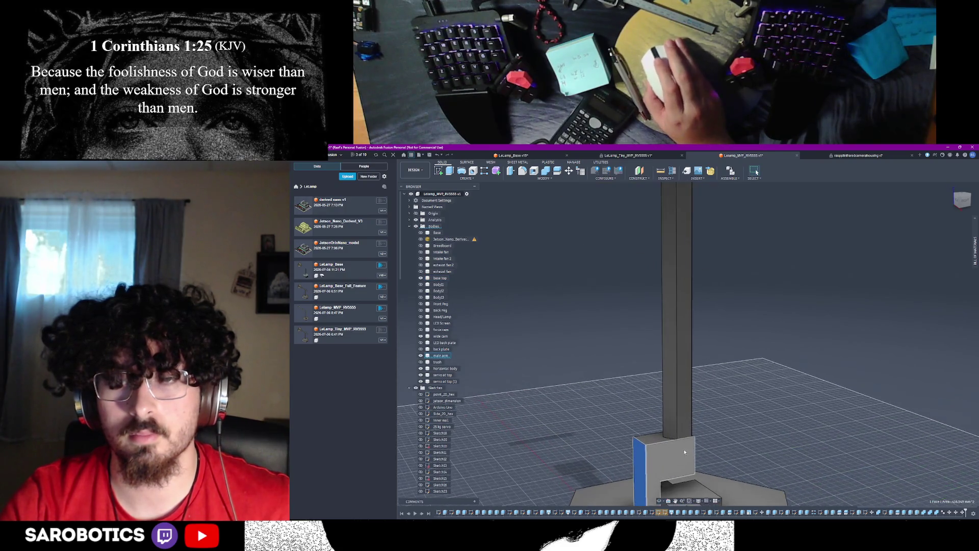
scroll(680, 451, "up", 2)
middle_click_drag(680, 452, 659, 438, "shift")
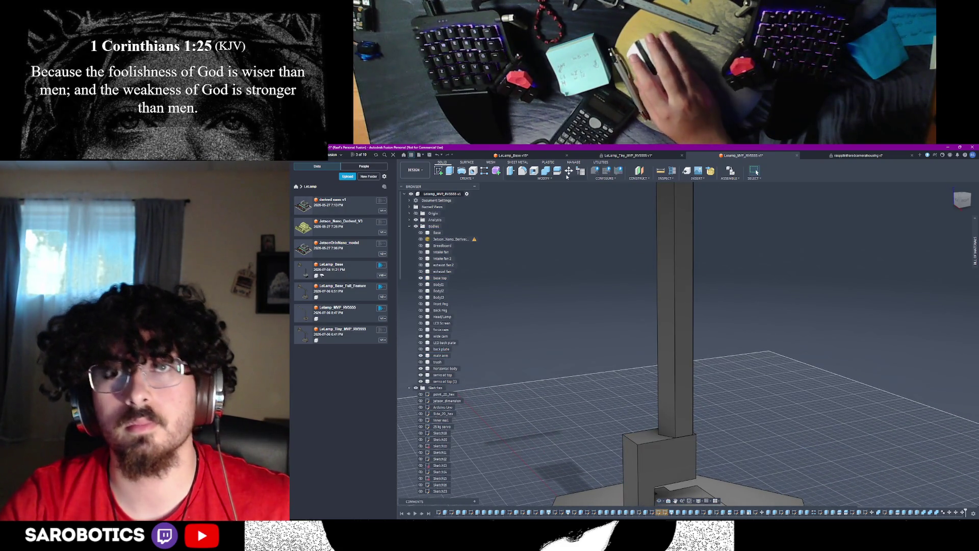
Split the tall arm column at the lower block's top face into two bodies
key("s")
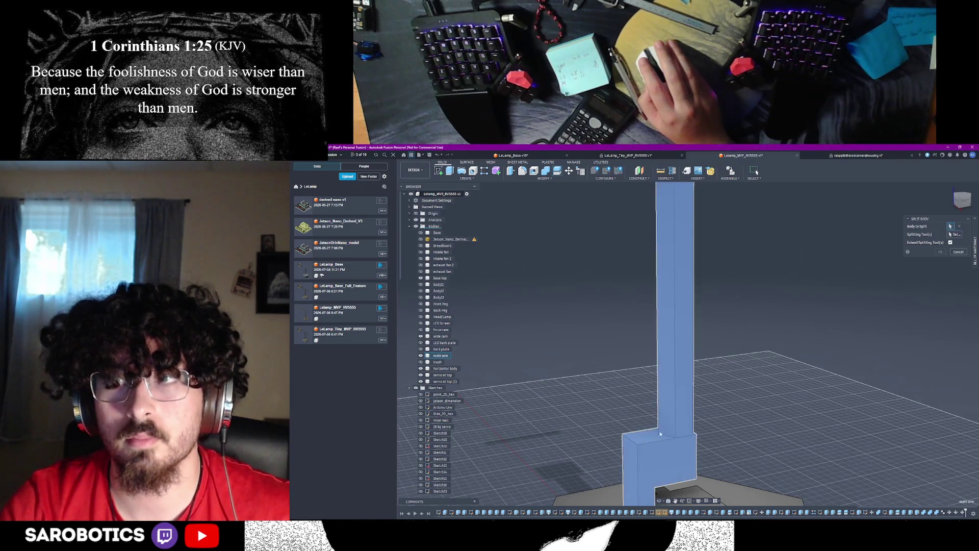
left_click(656, 440)
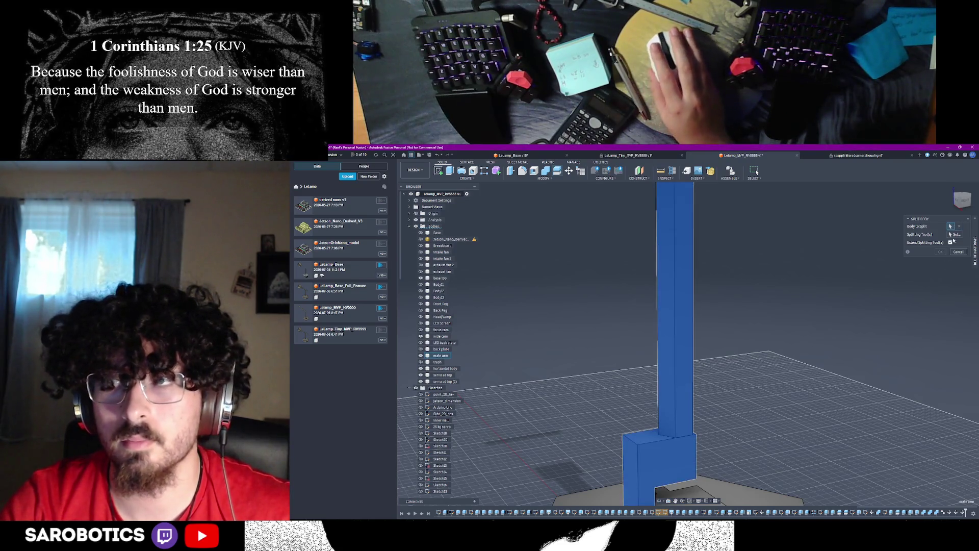
left_click(664, 438)
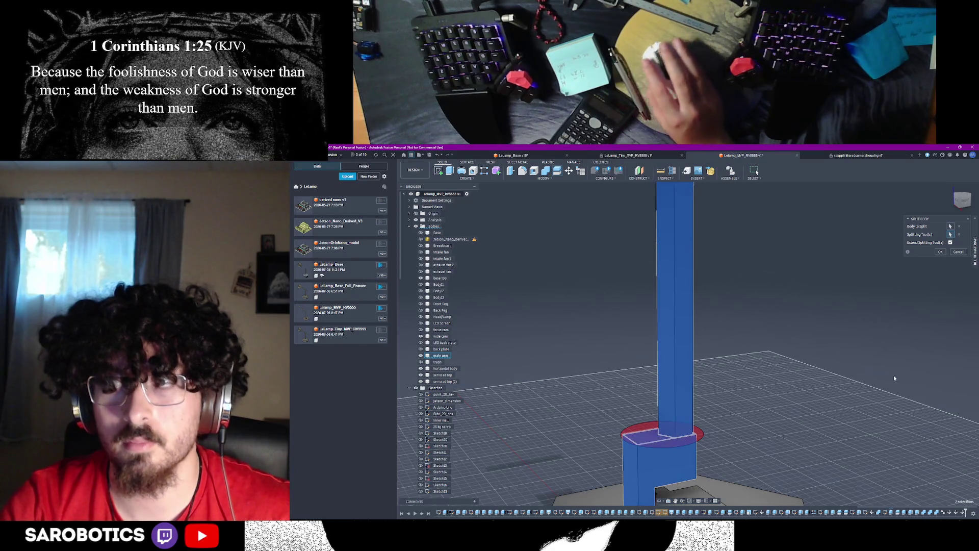
left_click(941, 253)
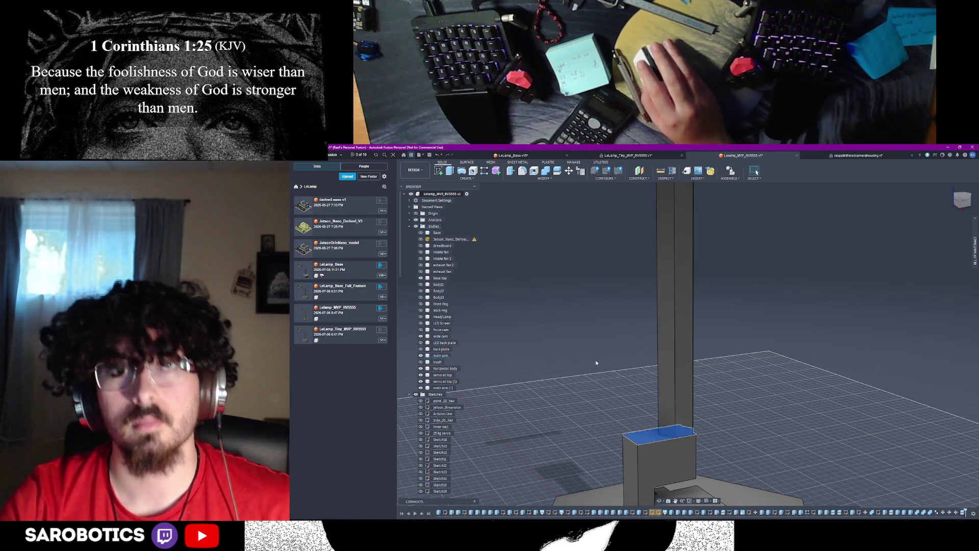
Move/Copy the split-off lower block with Create Copy, dragging the copy about 130 mm up the column
left_click(657, 439)
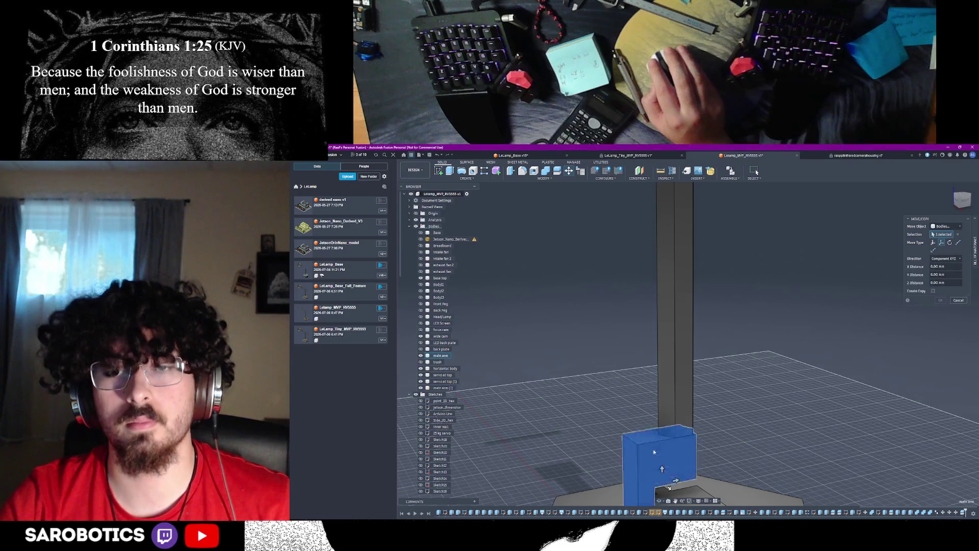
left_click(933, 291)
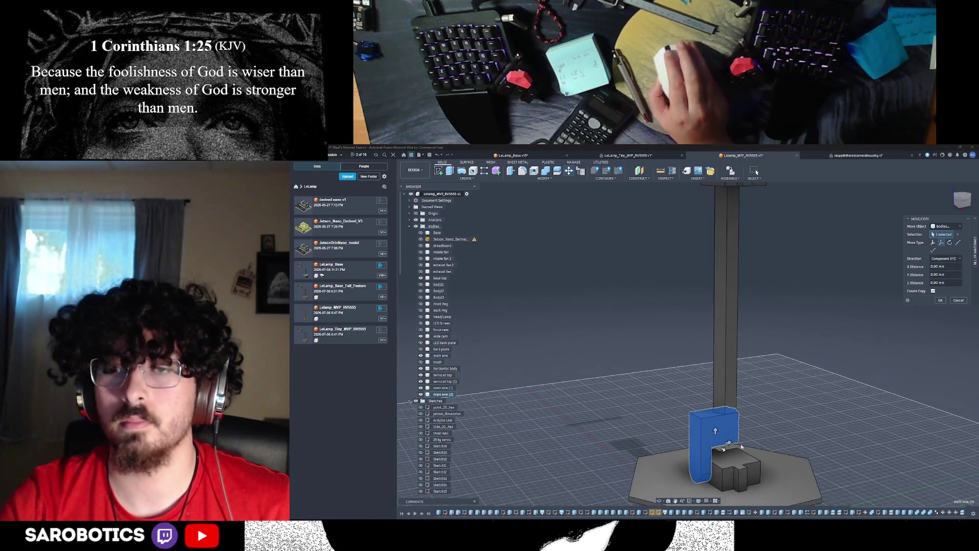
left_click_drag(717, 431, 724, 421)
scroll(723, 421, "down", 3)
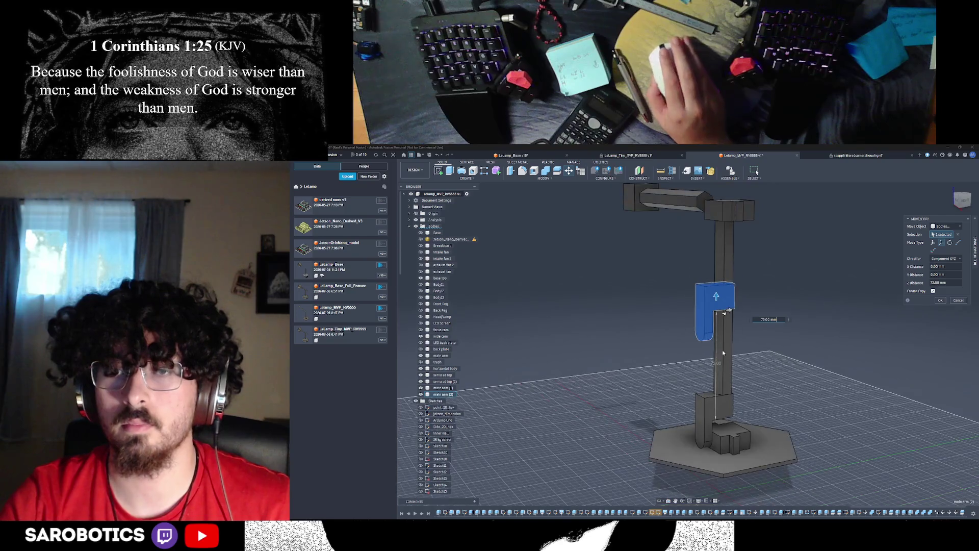
scroll(723, 421, "down", 3)
mouse_move(723, 422)
middle_mouse_down("shift")
mouse_move(690, 353)
mouse_move(698, 357)
middle_mouse_up("shift")
left_click(686, 369)
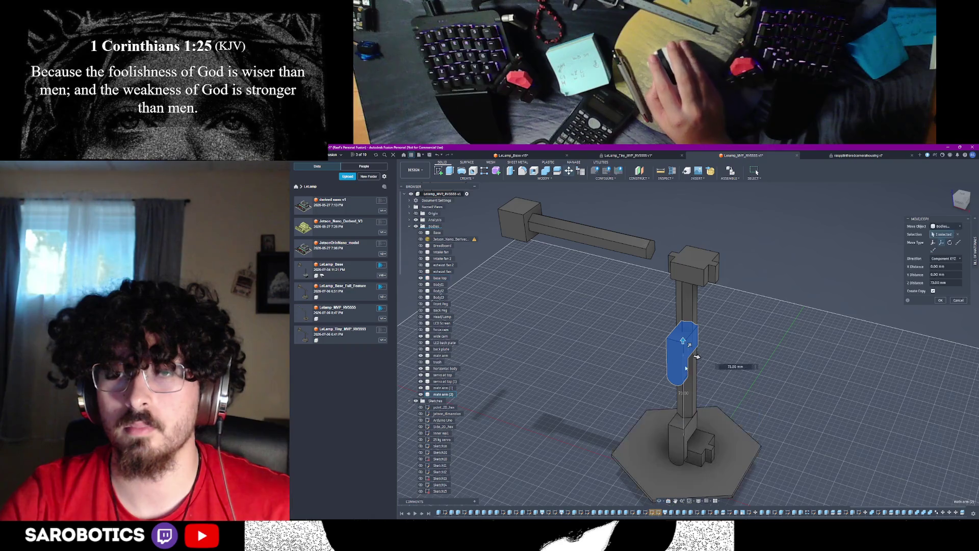
left_click_drag(685, 341, 683, 264)
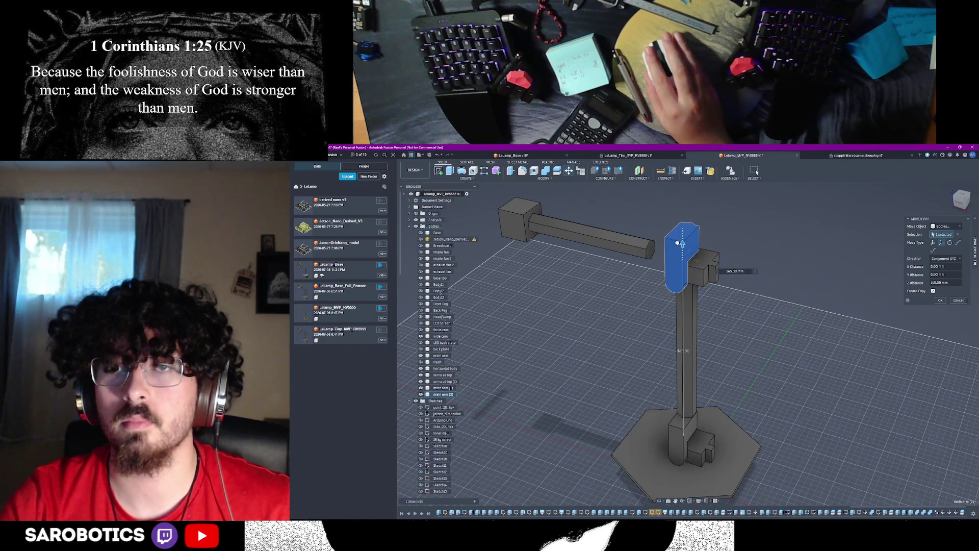
Check the copy from front and angled views and confirm it about 140 mm up at the column top
middle_click_drag(678, 244, 688, 336, "shift")
key("Escape")
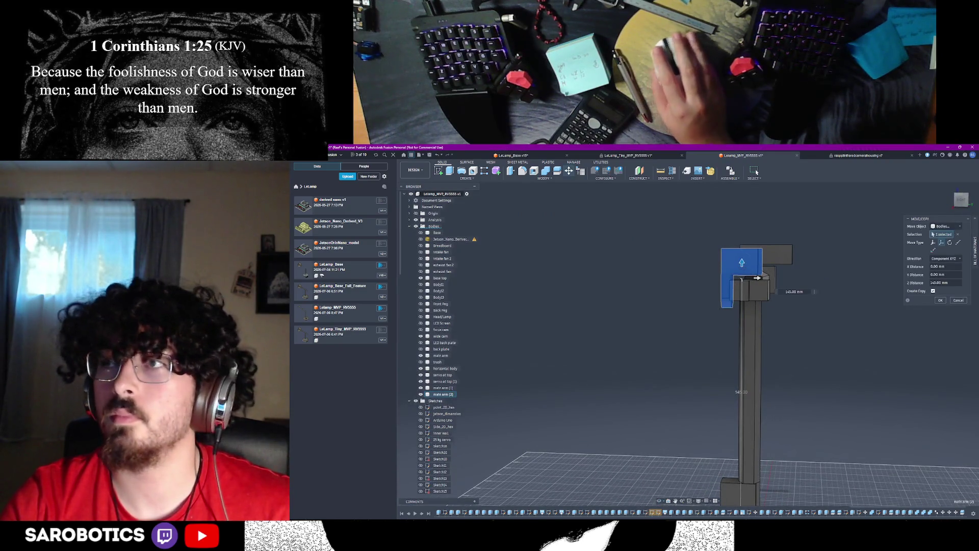
middle_click_drag(758, 277, 743, 300, "shift")
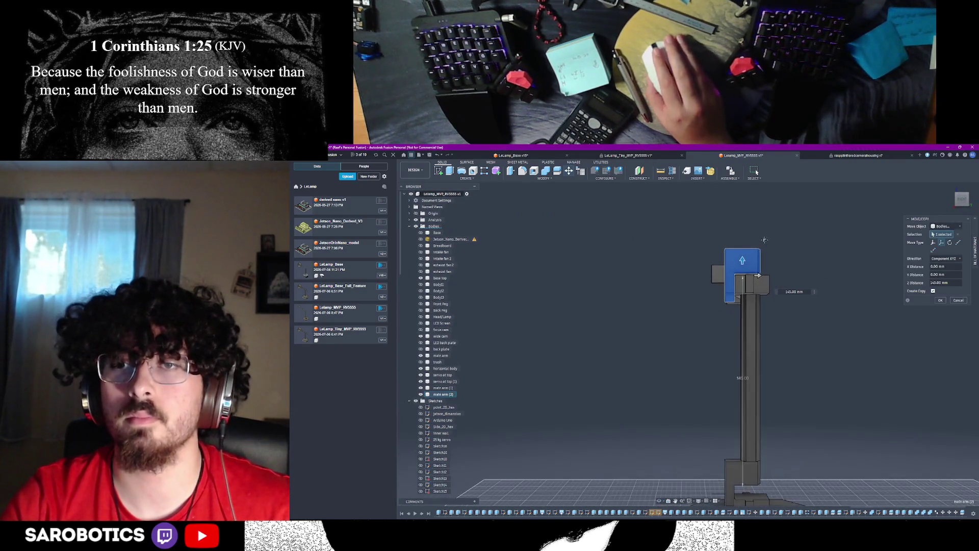
scroll(743, 300, "up", 2)
scroll(743, 301, "up", 2)
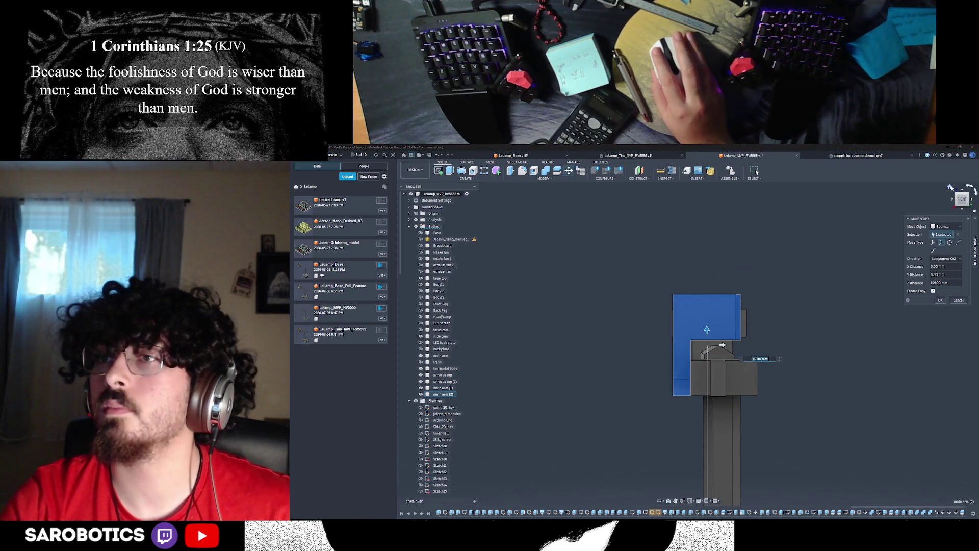
left_click(951, 188)
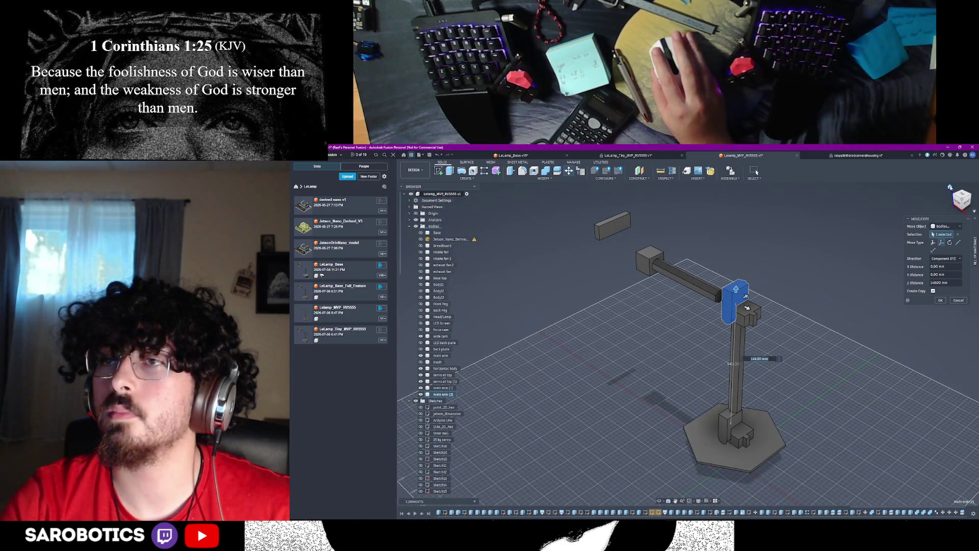
left_click(832, 204)
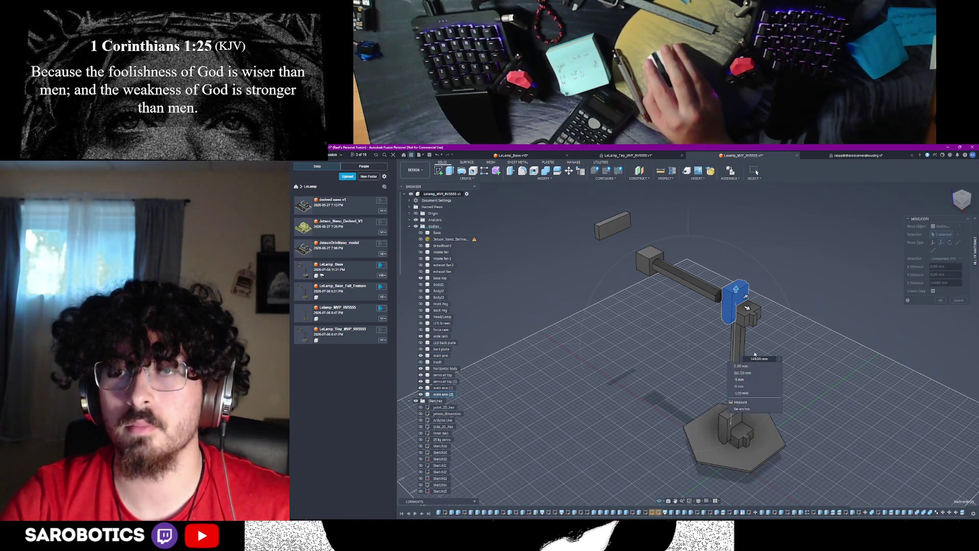
left_click(962, 201)
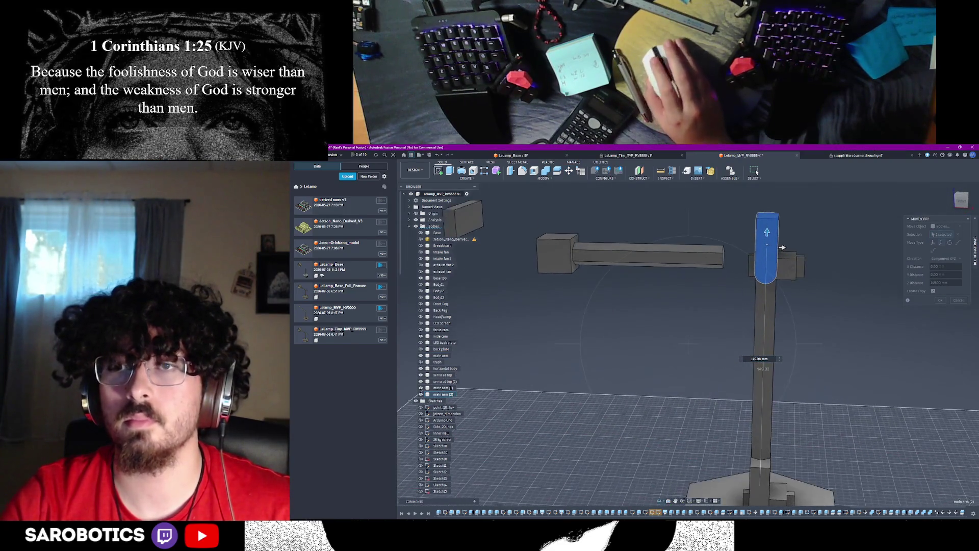
middle_click_drag(735, 307, 763, 271, "shift")
right_click(762, 269)
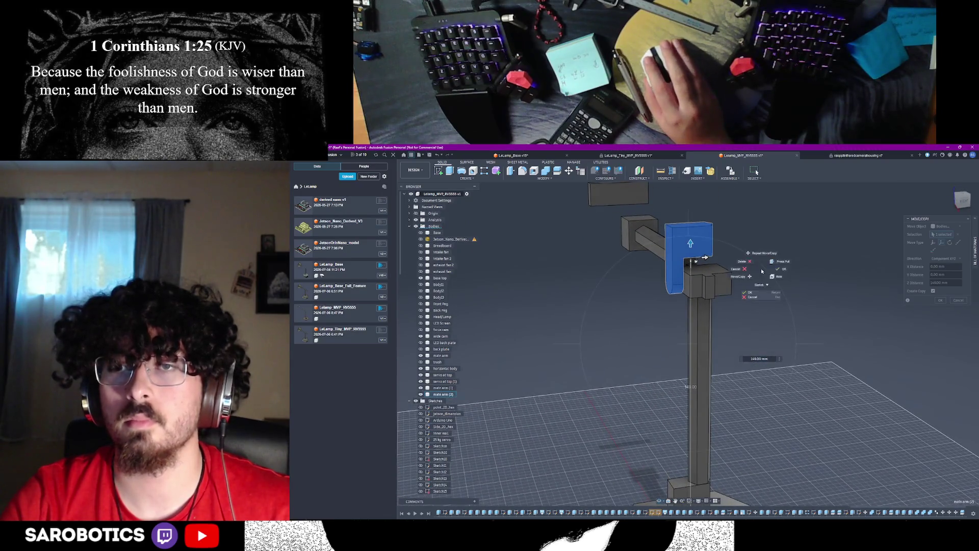
left_click(812, 279)
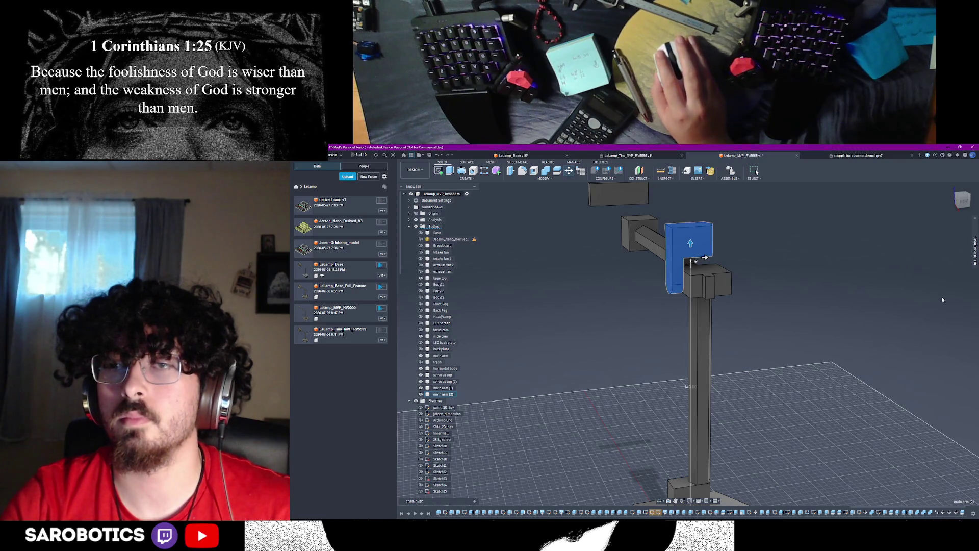
left_click(942, 295)
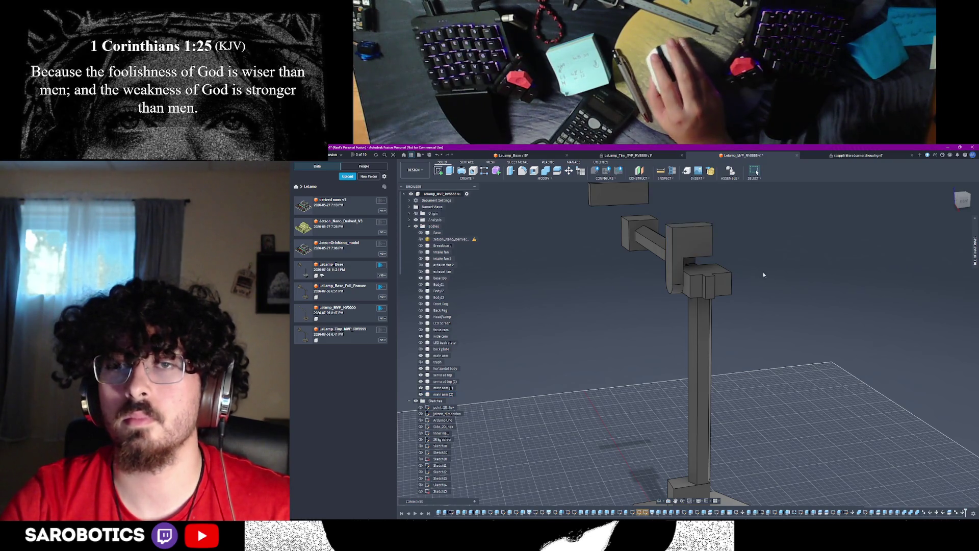
left_click(671, 241)
scroll(700, 321, "down", 3)
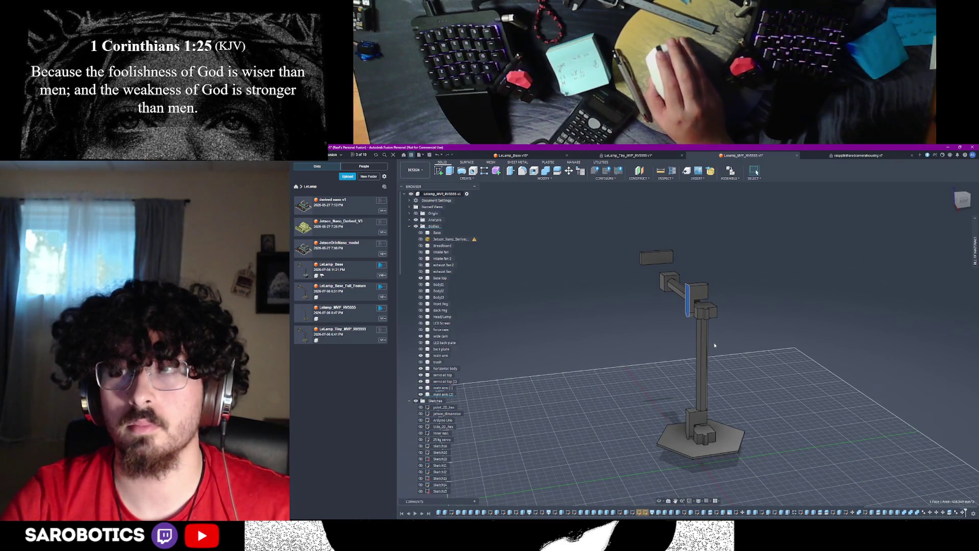
scroll(715, 346, "up", 2)
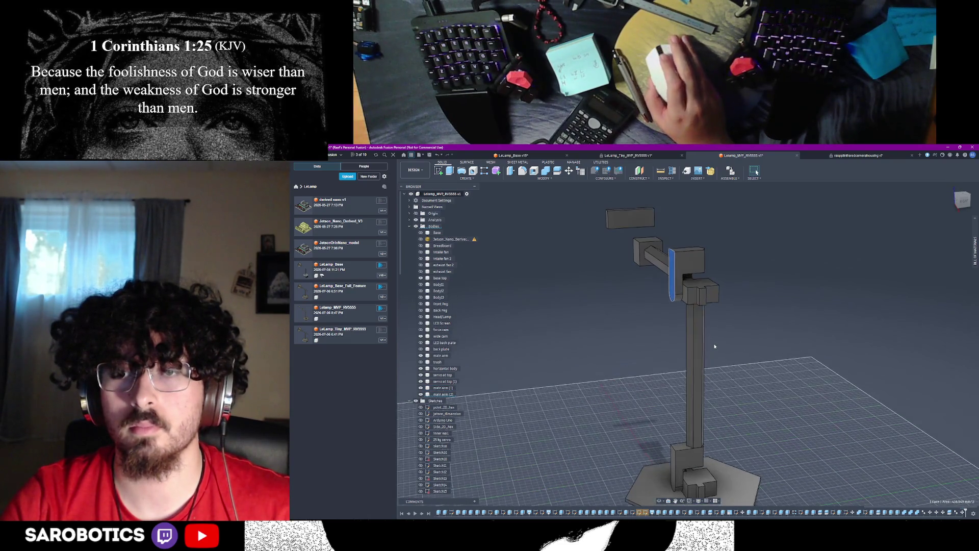
mouse_move(692, 459)
middle_mouse_down("shift")
mouse_move(748, 375)
mouse_move(700, 378)
middle_mouse_up("shift")
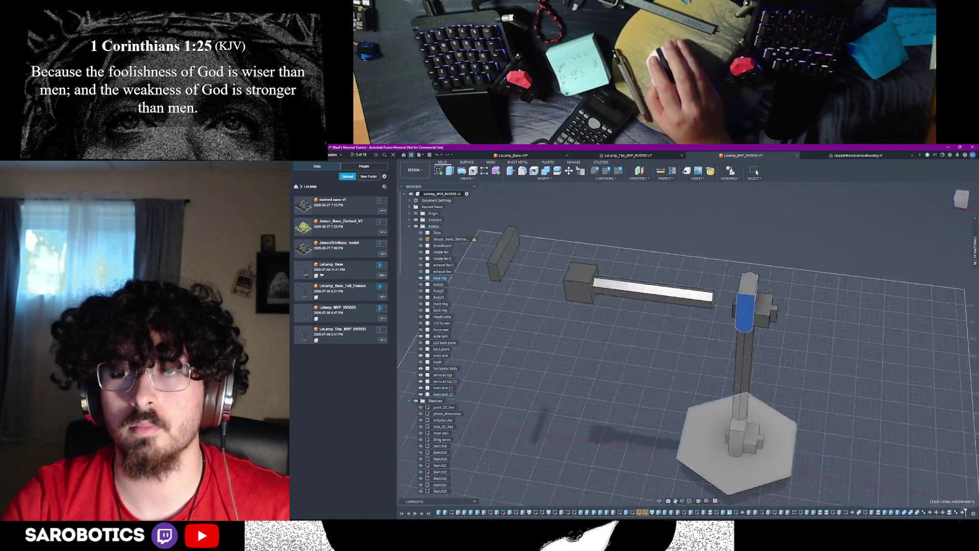
left_click(715, 383)
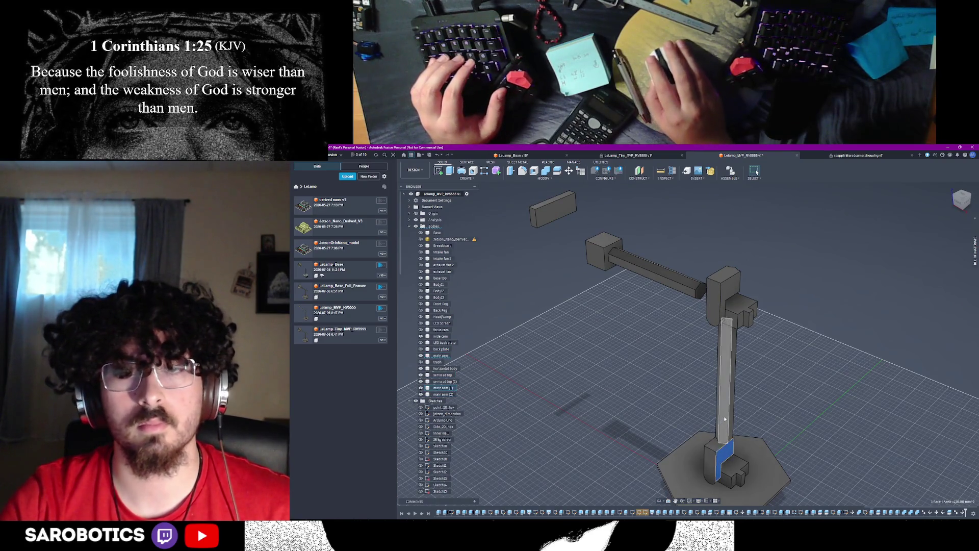
Rename the selected arm body in the browser with a descriptive name
right_click(446, 356)
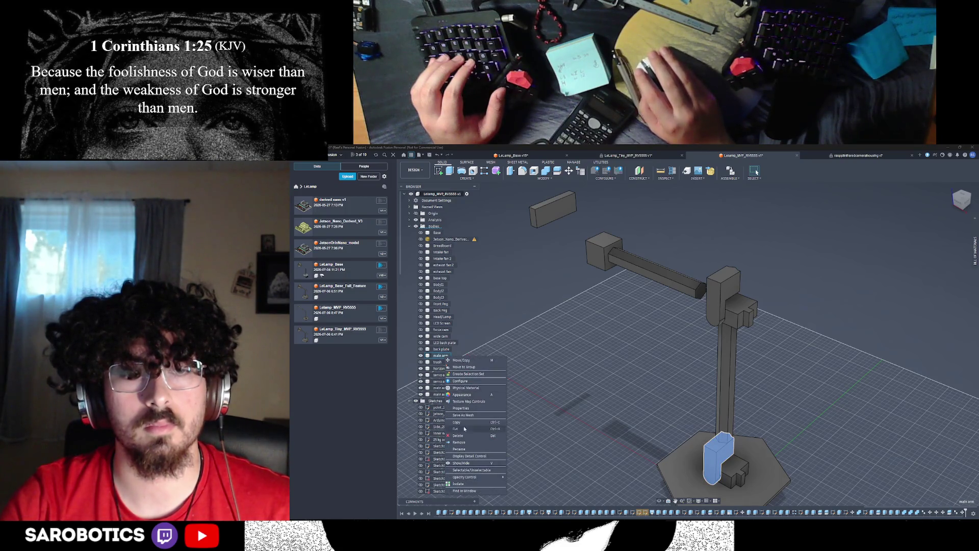
left_click(459, 442)
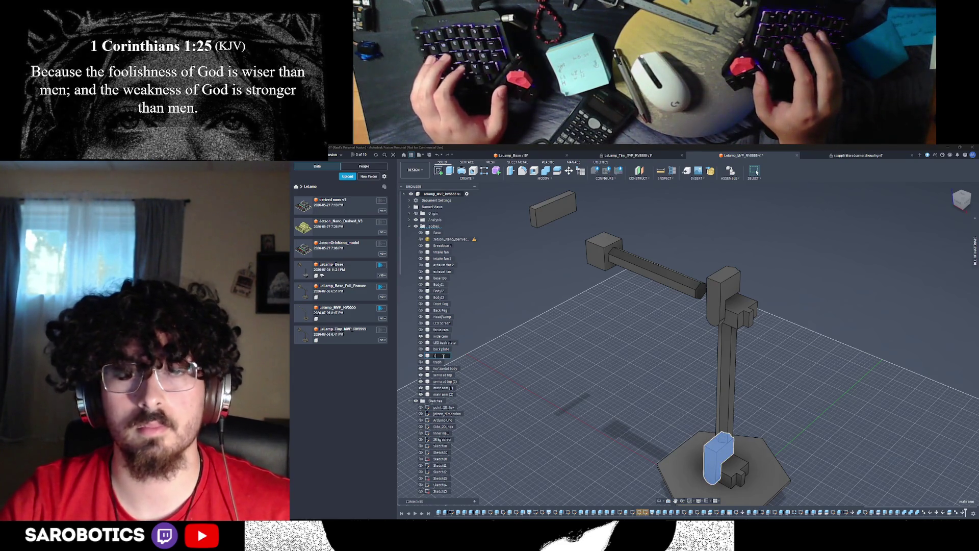
type("Camera h")
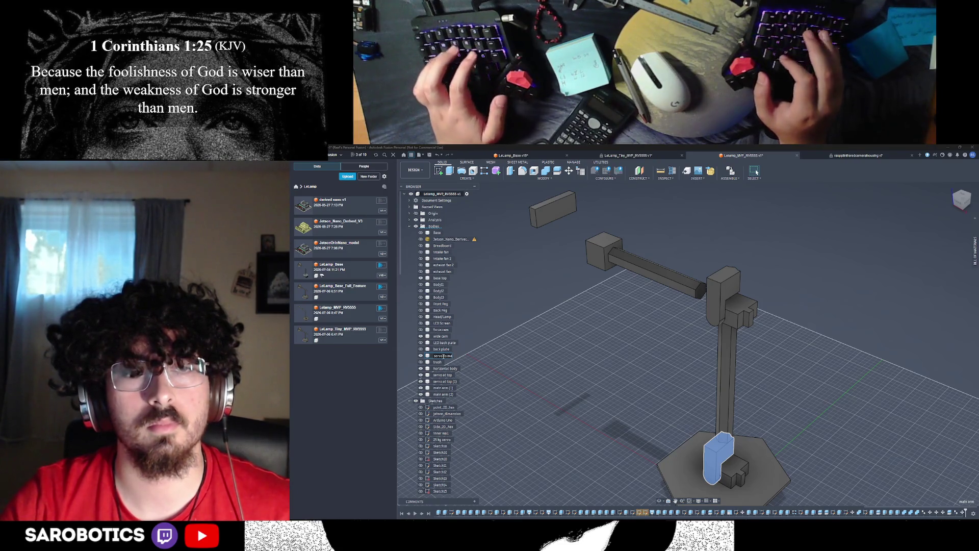
type("to main arm (anchor)")
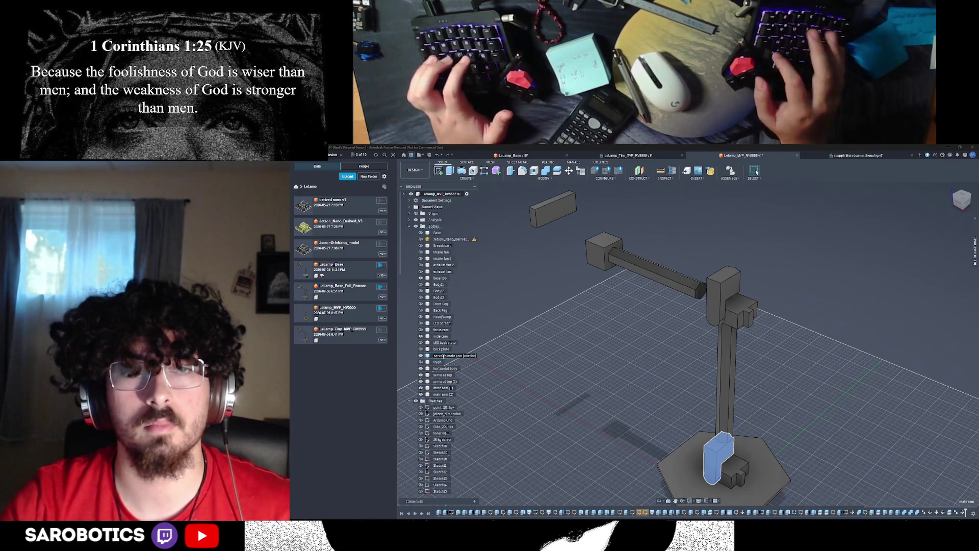
key("Return")
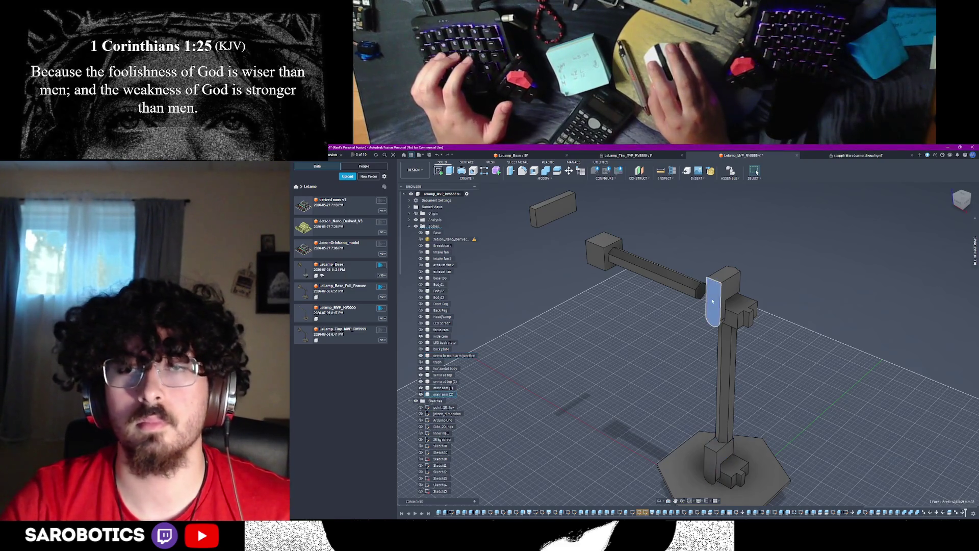
Rename the column-top block as a servo and begin renaming the base body 'servo at top of base'
left_click(712, 301)
right_click(442, 259)
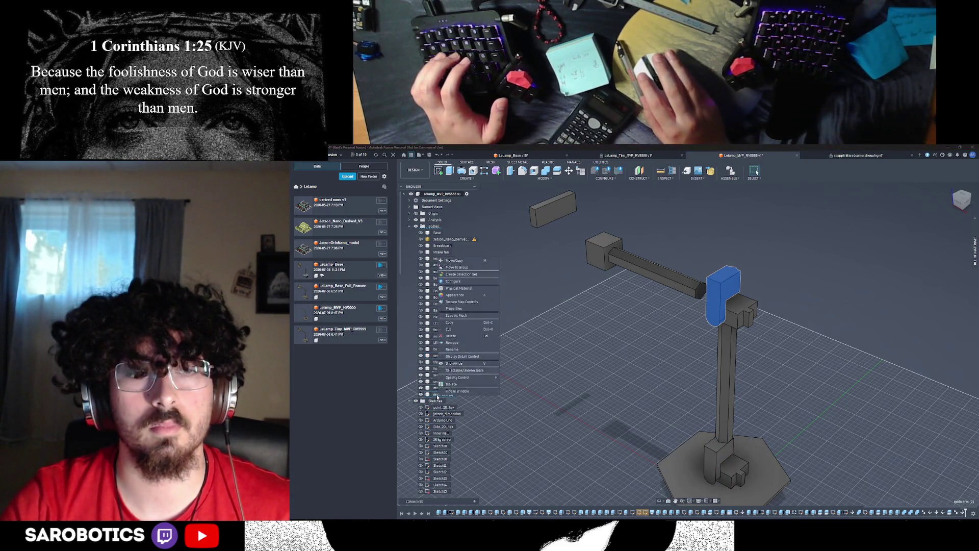
left_click(458, 351)
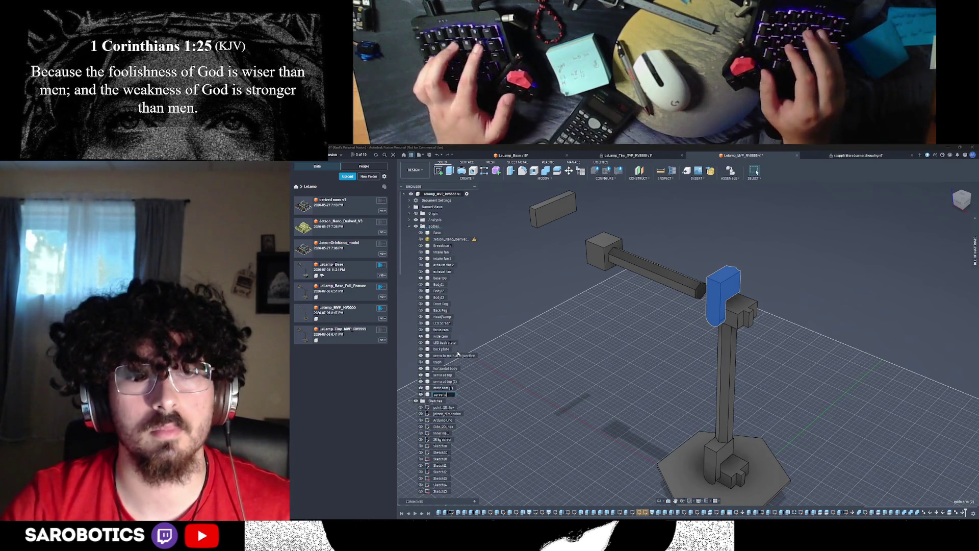
type("o horn")
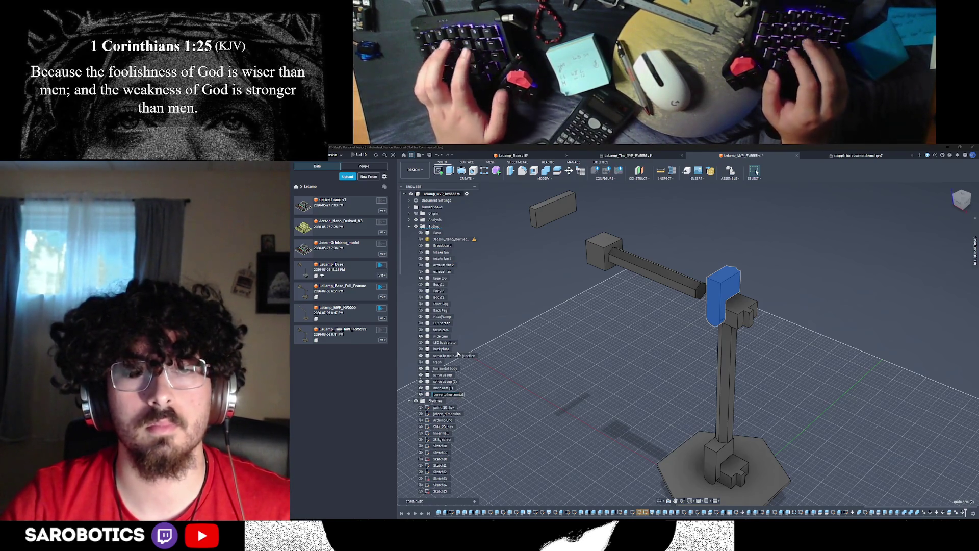
type("tal arm conjunctio")
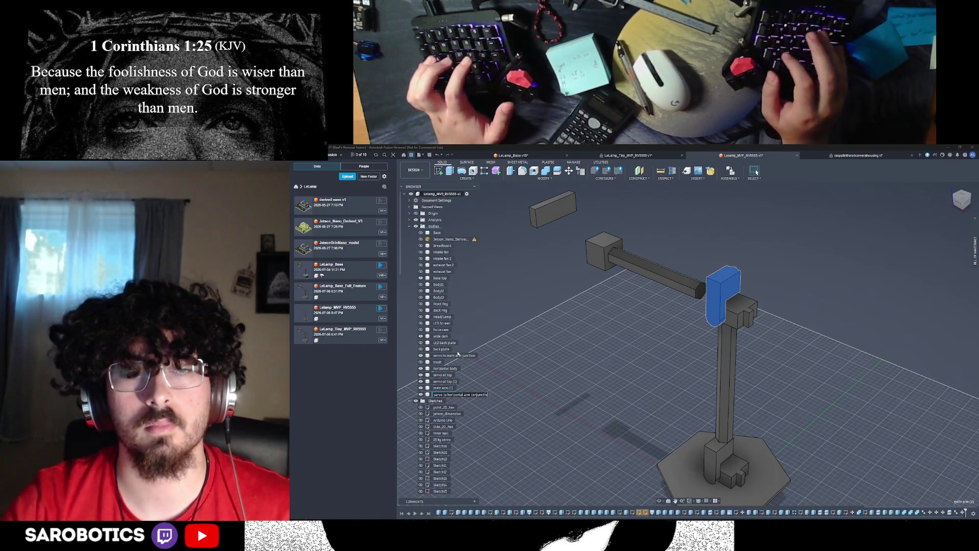
key("Return")
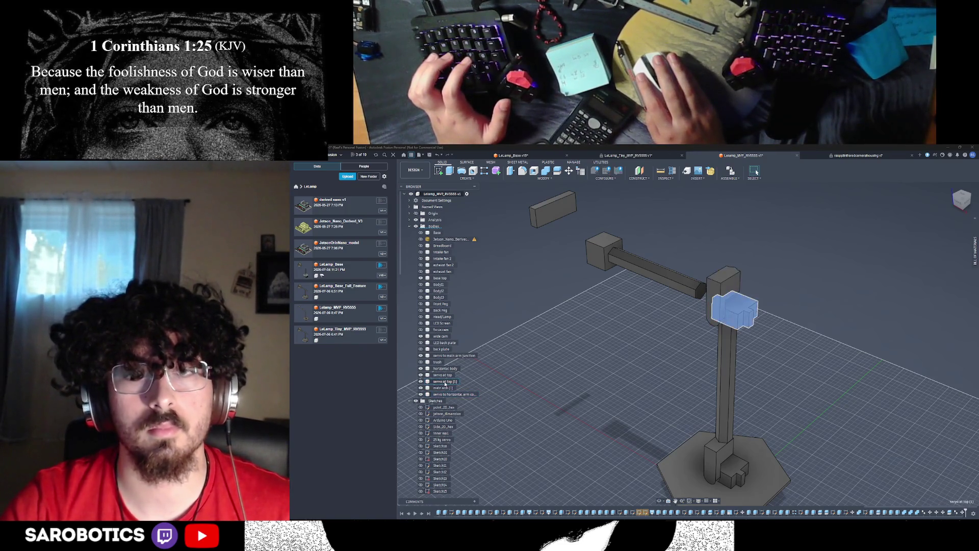
right_click(452, 376)
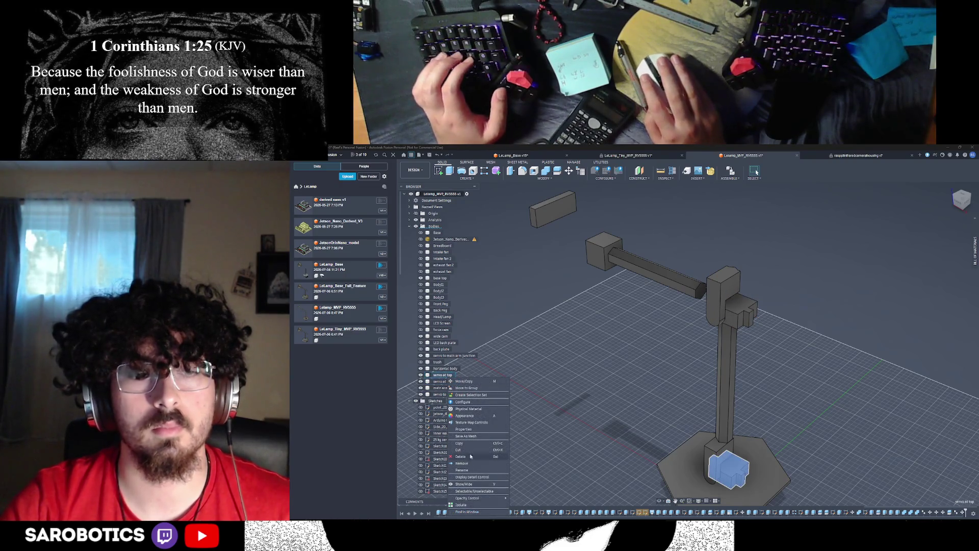
left_click(470, 471)
type("of base")
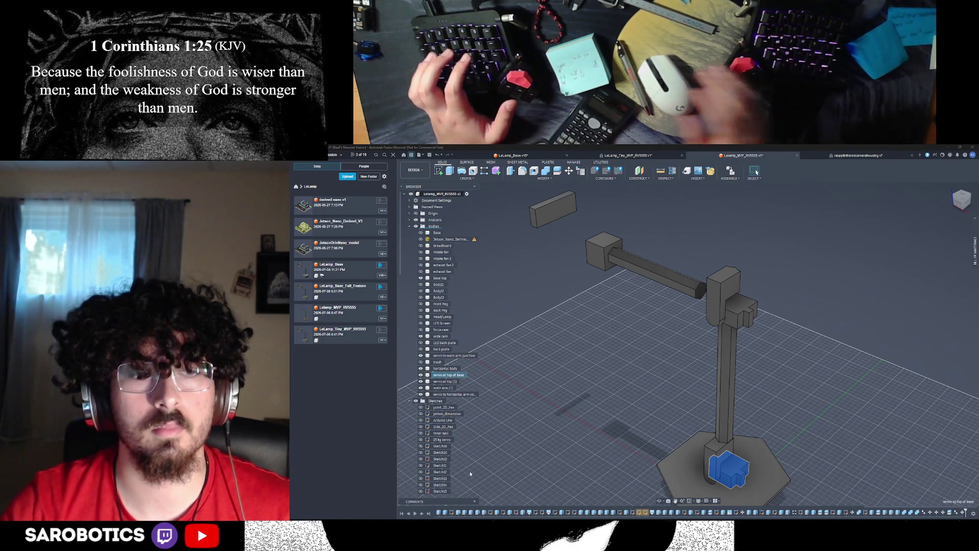
scroll(628, 428, "down", 2)
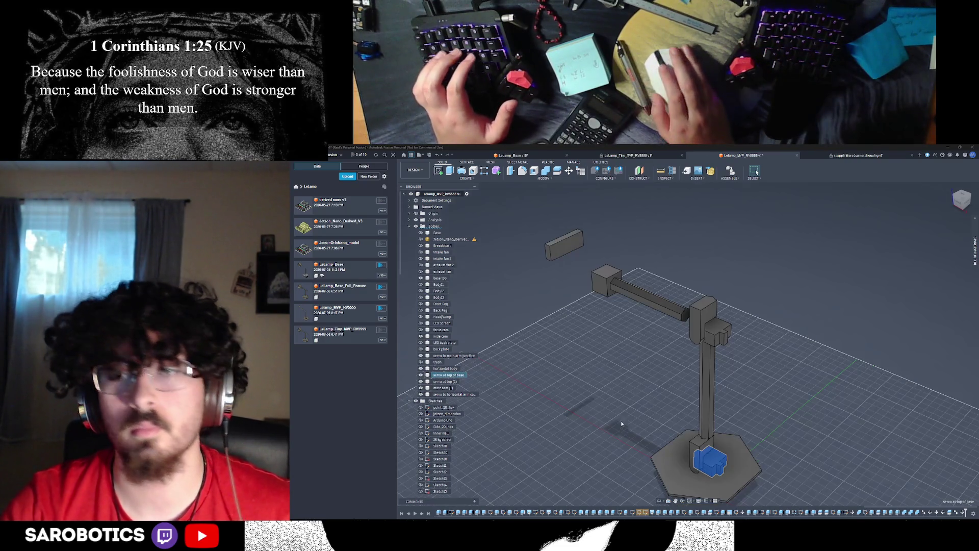
left_click(659, 501)
left_click_drag(581, 368, 655, 386)
right_click(653, 386)
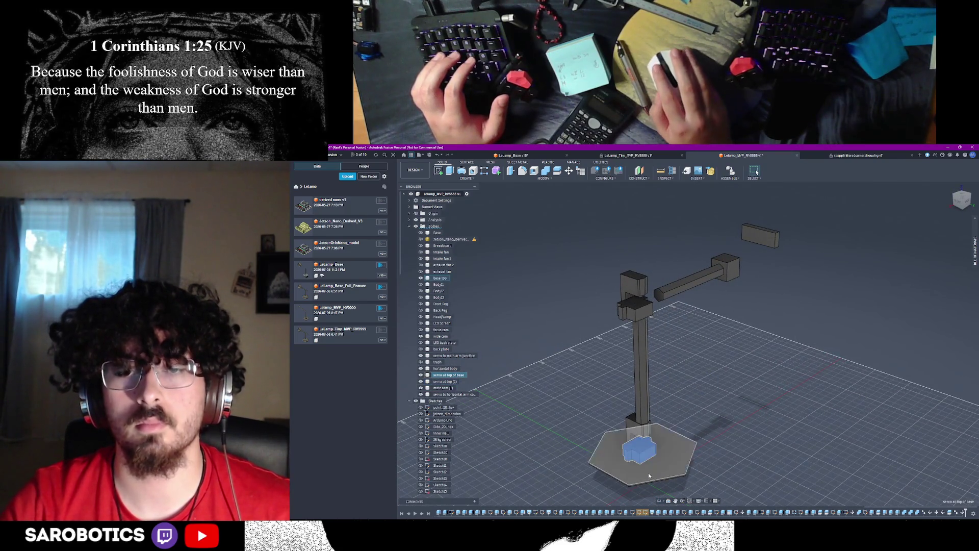
mouse_move(633, 298)
middle_mouse_down("shift")
mouse_move(773, 310)
mouse_move(663, 350)
middle_mouse_up("shift")
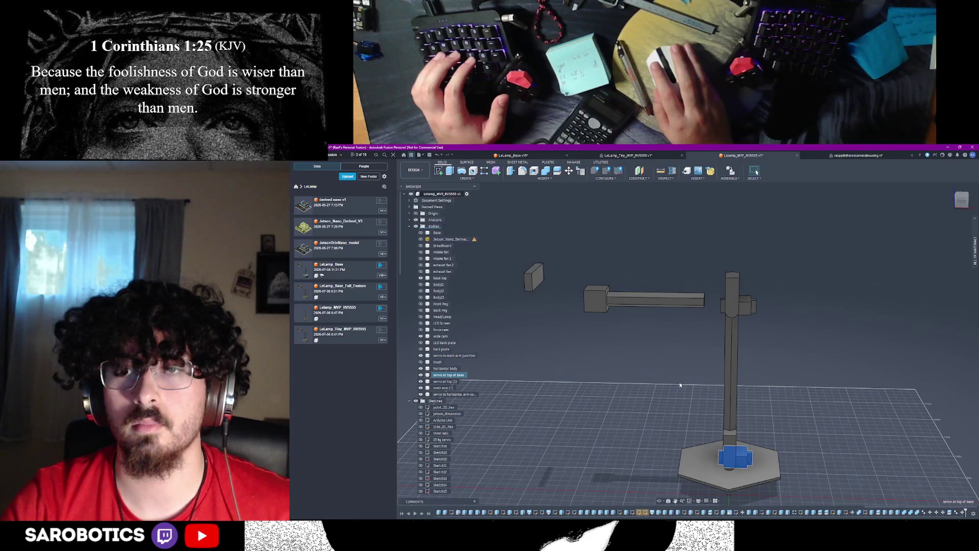
left_click(722, 369)
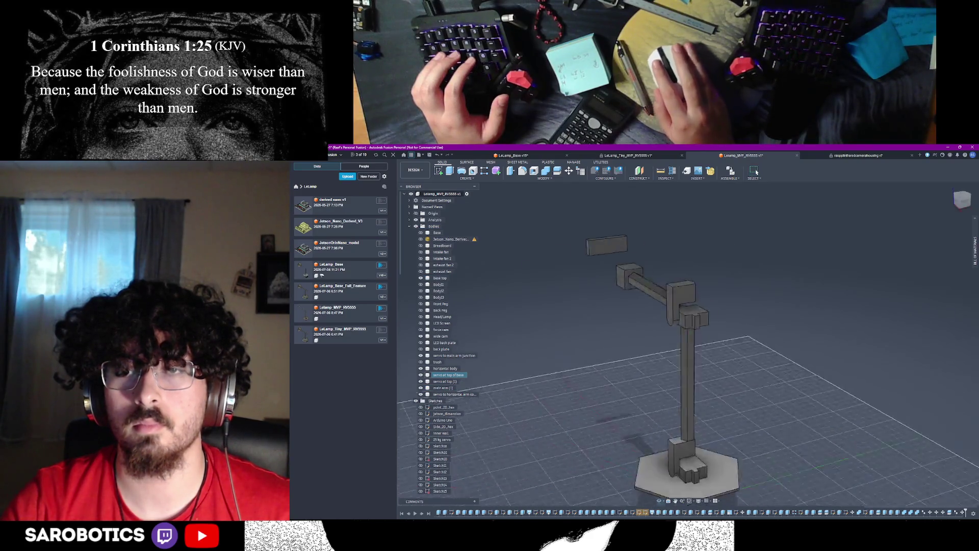
mouse_move(660, 502)
middle_mouse_down("shift")
mouse_move(750, 490)
mouse_move(689, 483)
middle_mouse_up("shift")
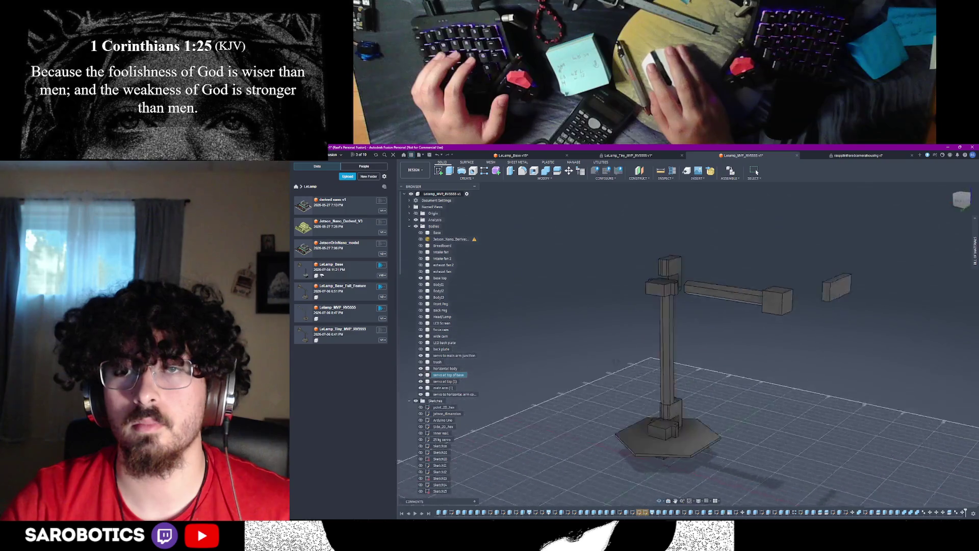
middle_click_drag(591, 362, 652, 362, "shift")
left_click(662, 366)
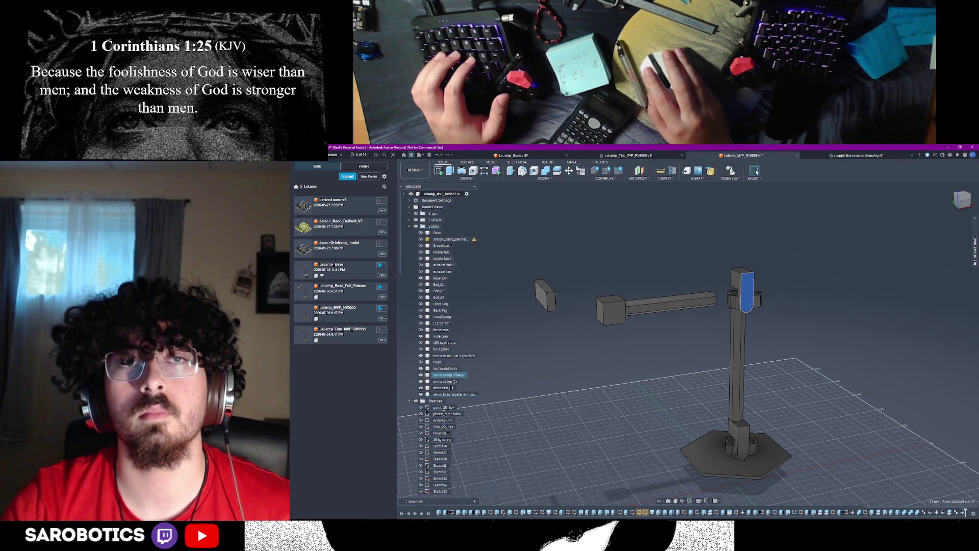
Try a Bodies rotation of the top servo about an axis, abandon it, and start a fresh move on it
key("m")
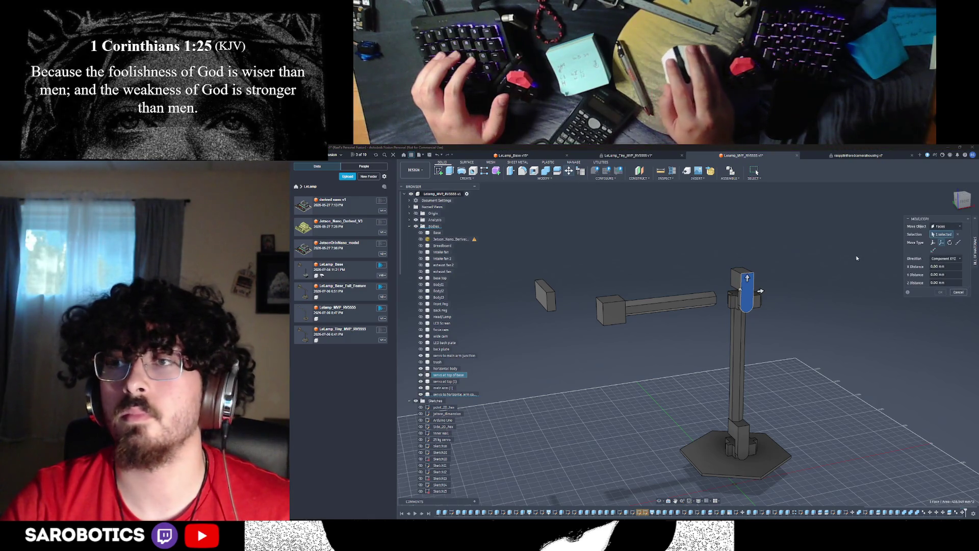
left_click(935, 240)
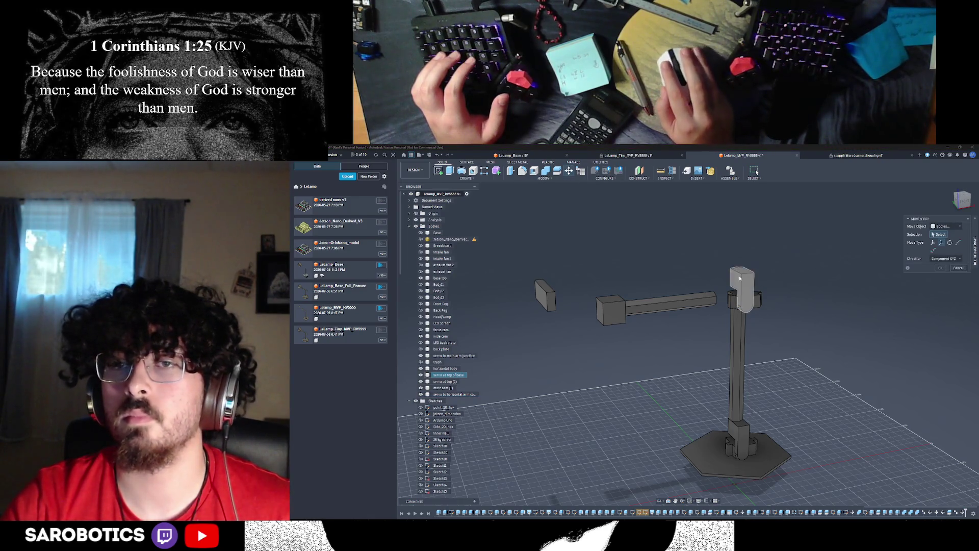
left_click(950, 242)
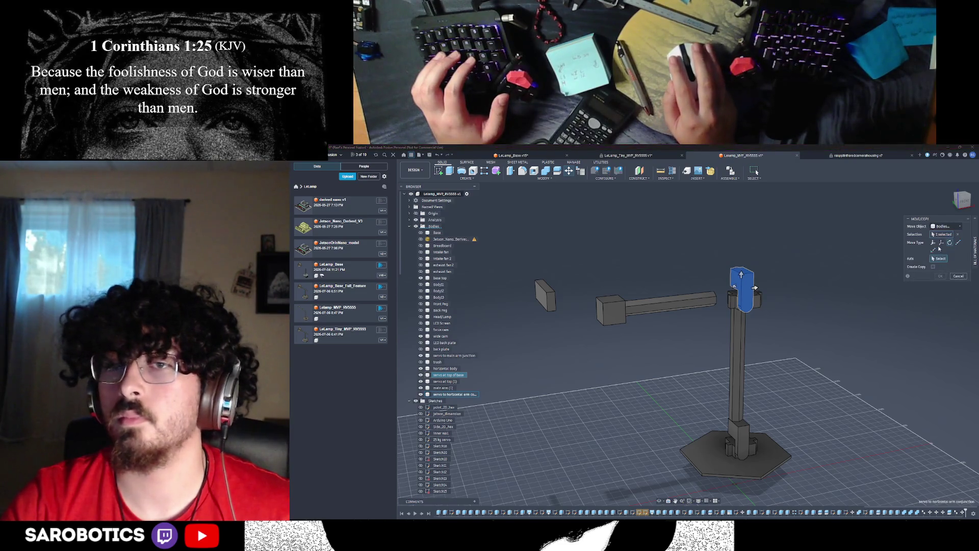
left_click(741, 278)
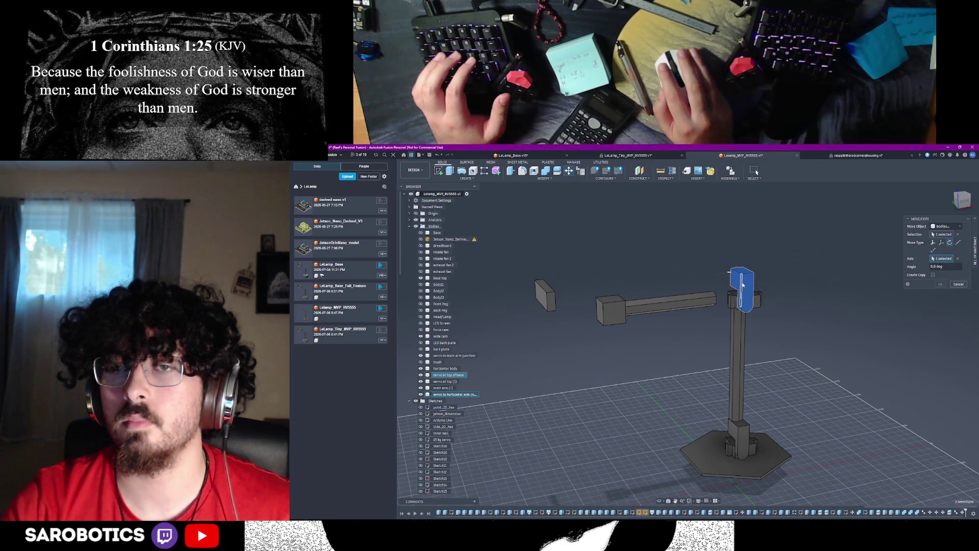
left_click_drag(729, 271, 732, 278)
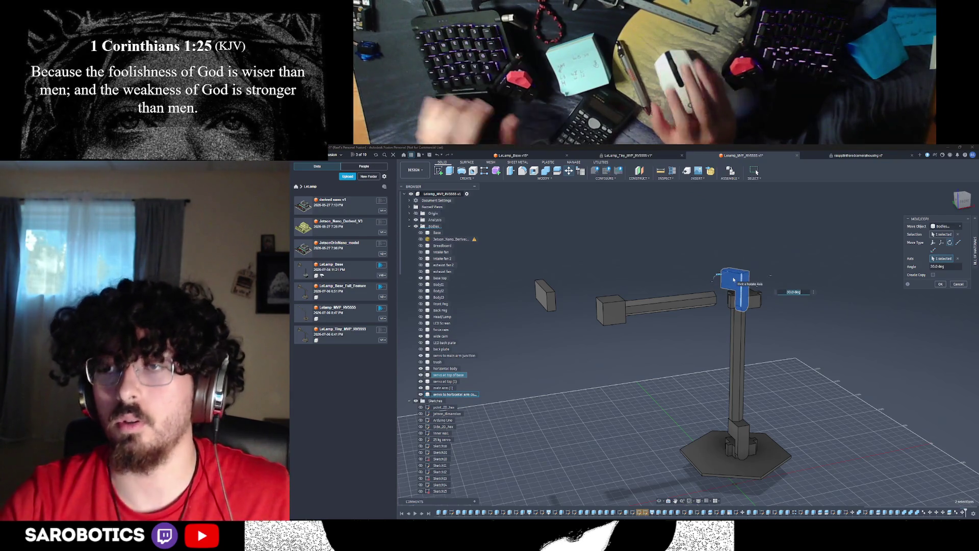
key("Return")
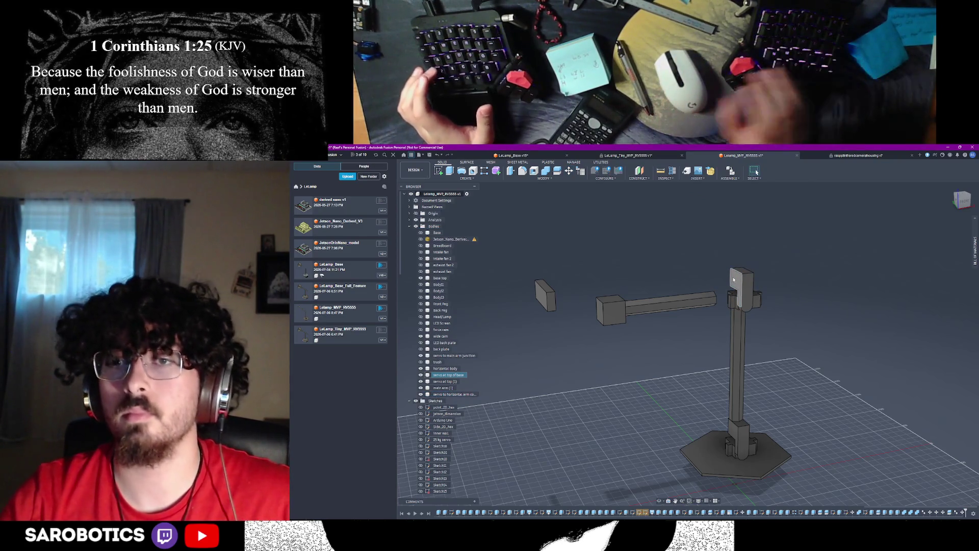
key("m")
left_click(758, 292)
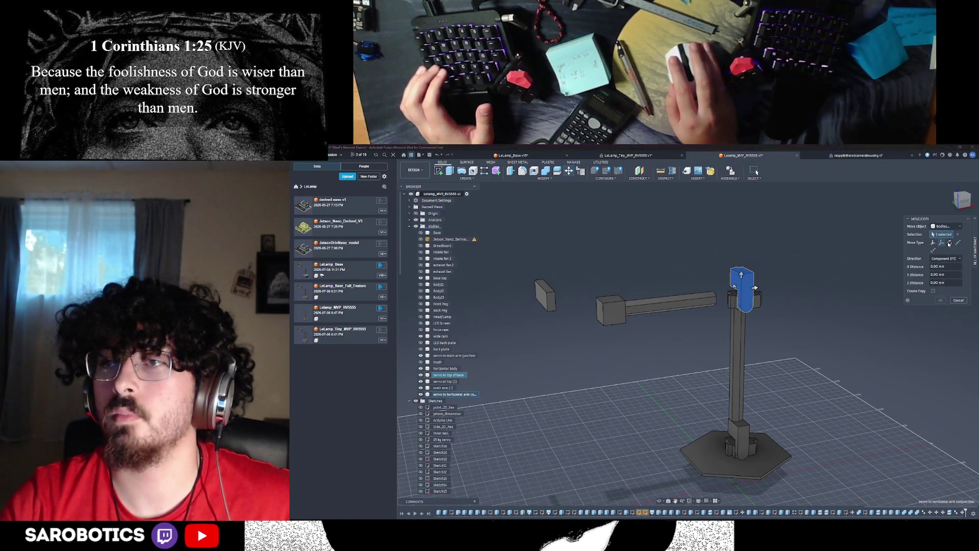
Rotate the top servo body 90 degrees about the chosen axis and confirm
left_click(750, 311)
left_click_drag(748, 279, 740, 282)
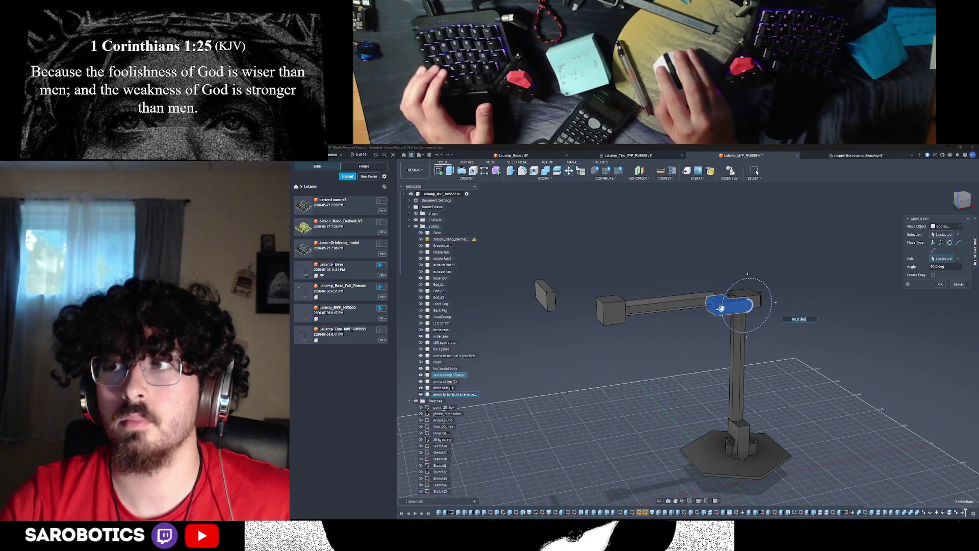
middle_click_drag(747, 274, 632, 276, "shift")
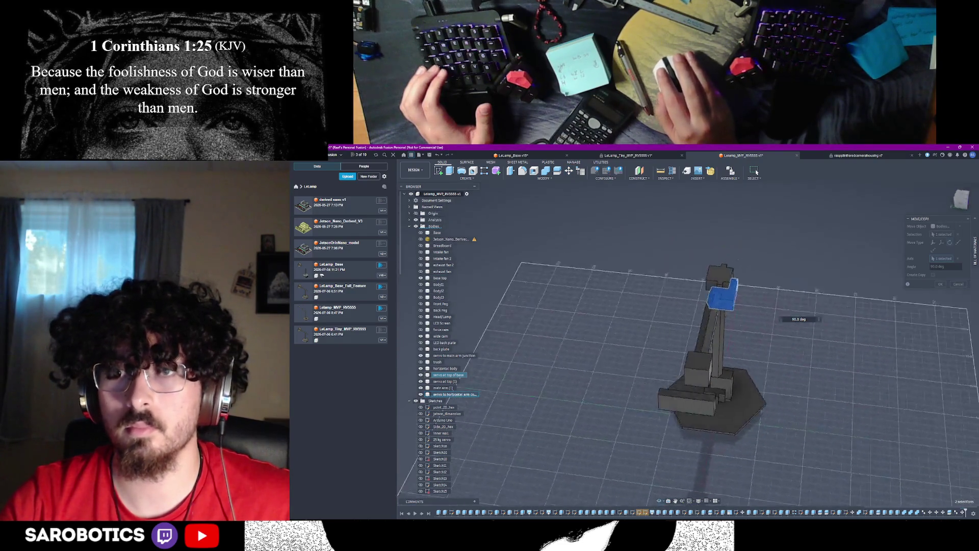
scroll(632, 276, "up", 5)
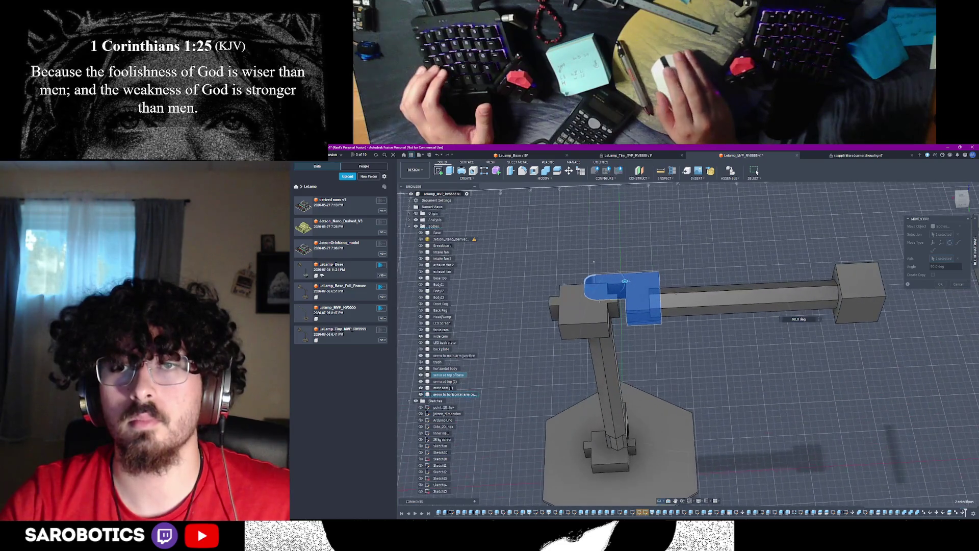
mouse_move(634, 270)
middle_mouse_down("shift")
mouse_move(617, 296)
mouse_move(671, 282)
mouse_move(633, 274)
middle_mouse_up("shift")
middle_click_drag(605, 242, 604, 244, "shift")
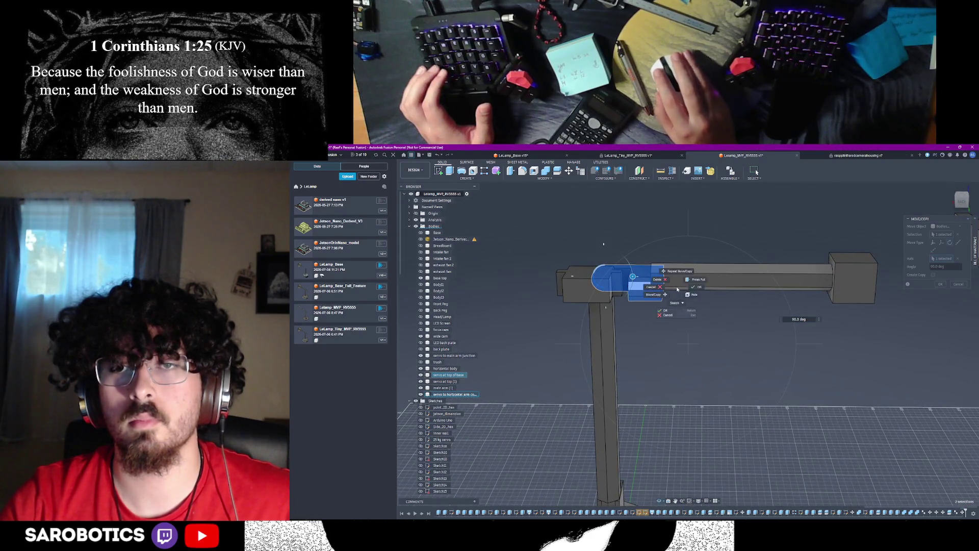
key("Escape")
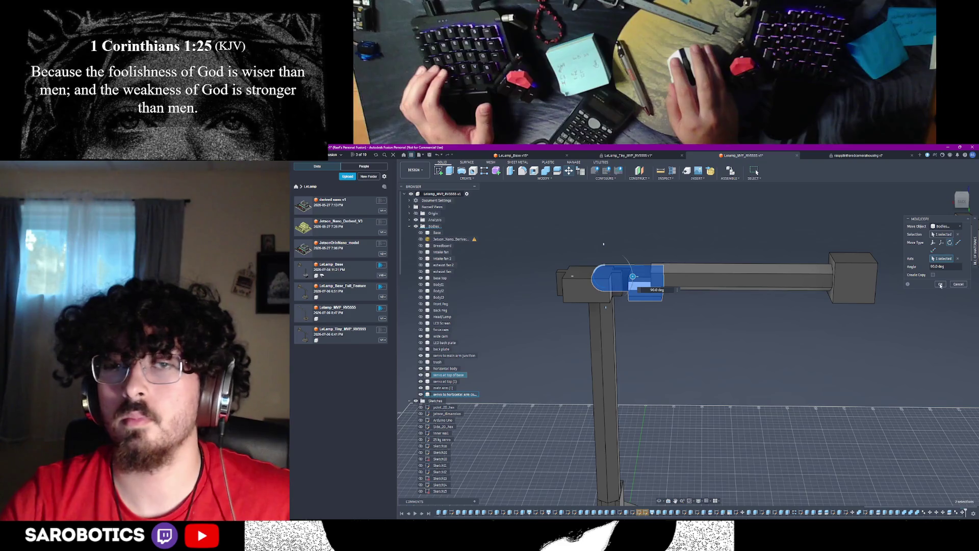
left_click(940, 284)
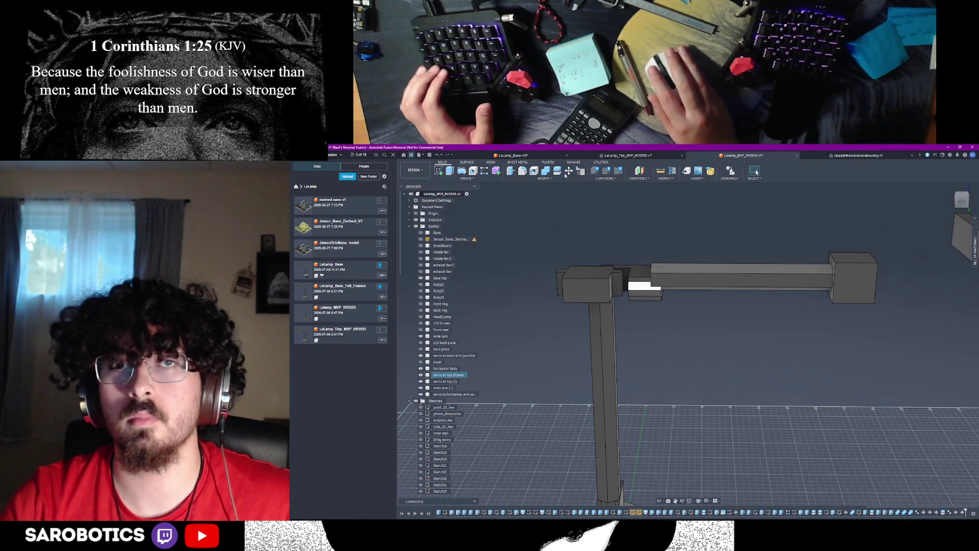
key("m")
left_click(724, 272)
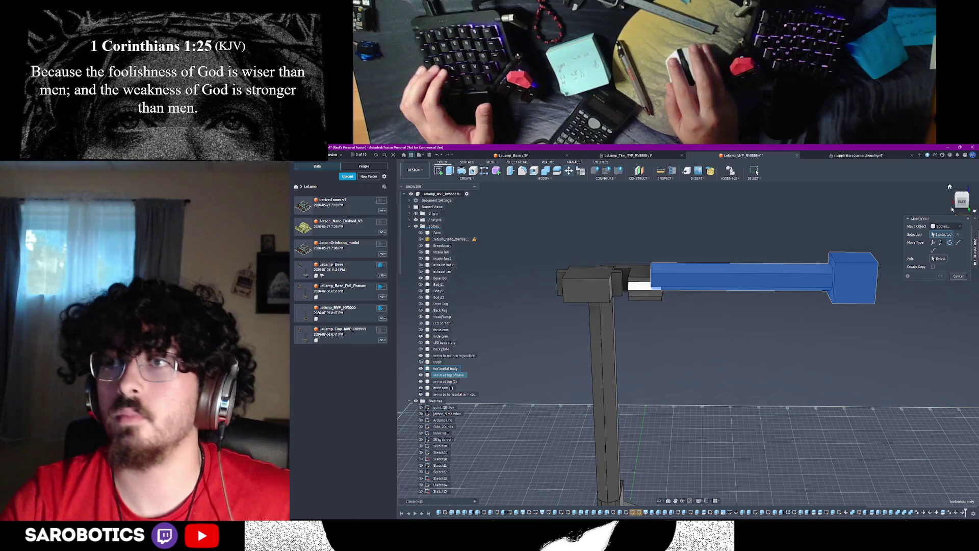
left_click(963, 200)
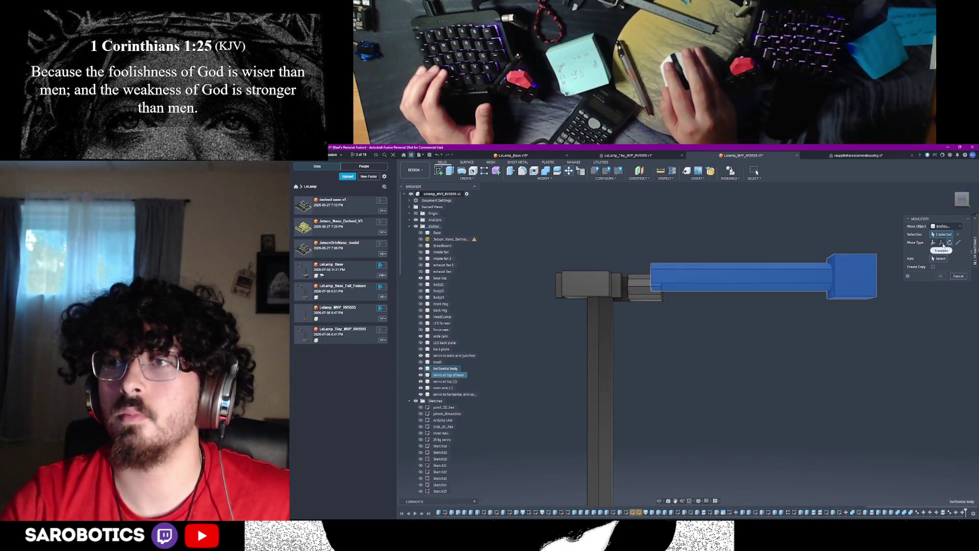
left_click(941, 243)
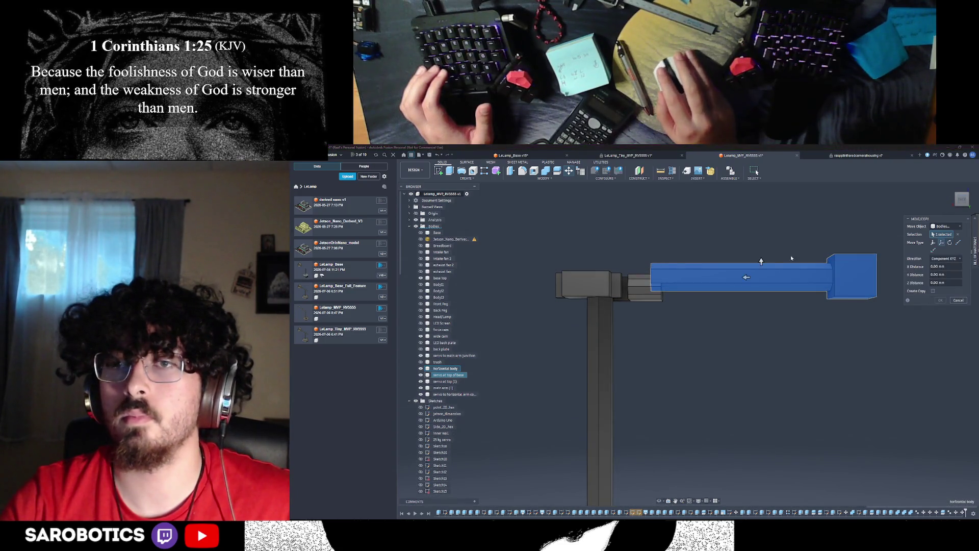
left_click_drag(761, 259, 761, 269)
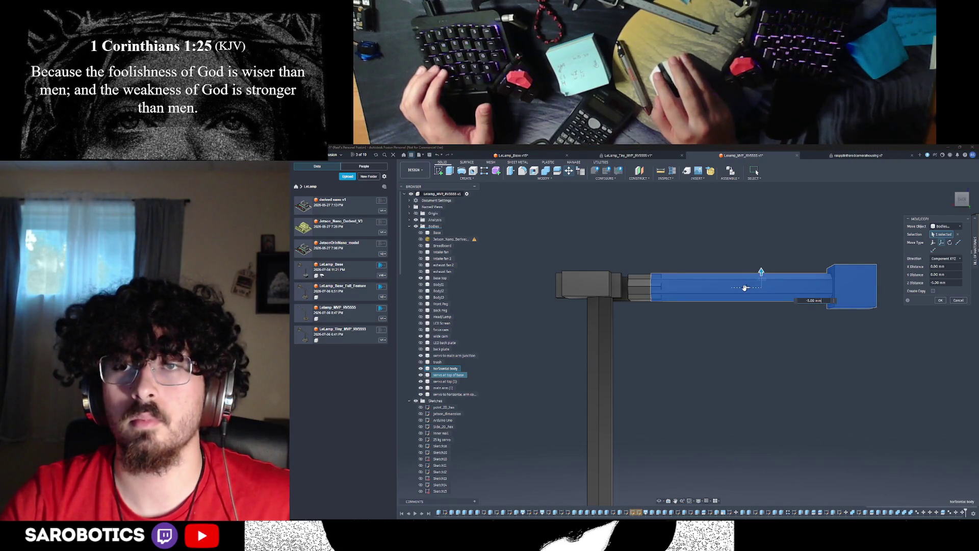
mouse_move(961, 199)
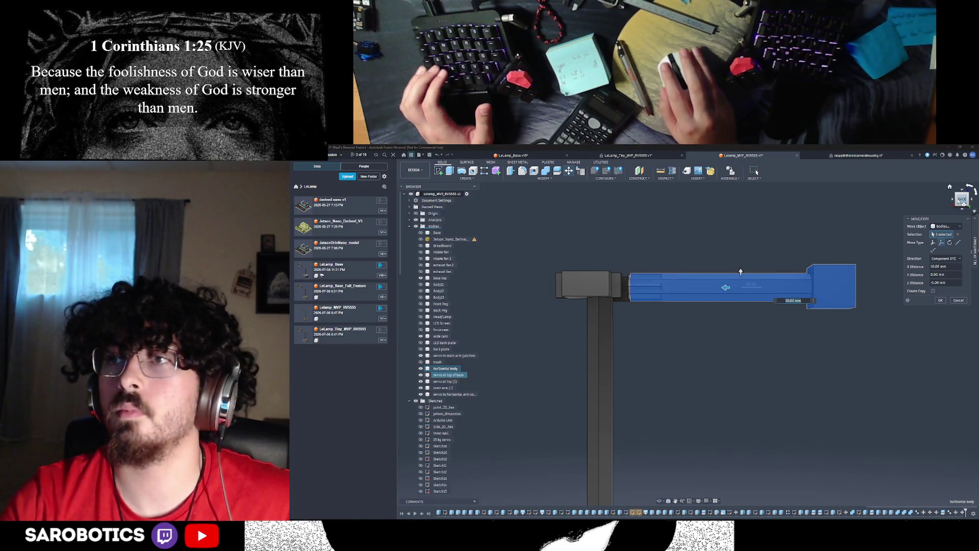
left_click(724, 287)
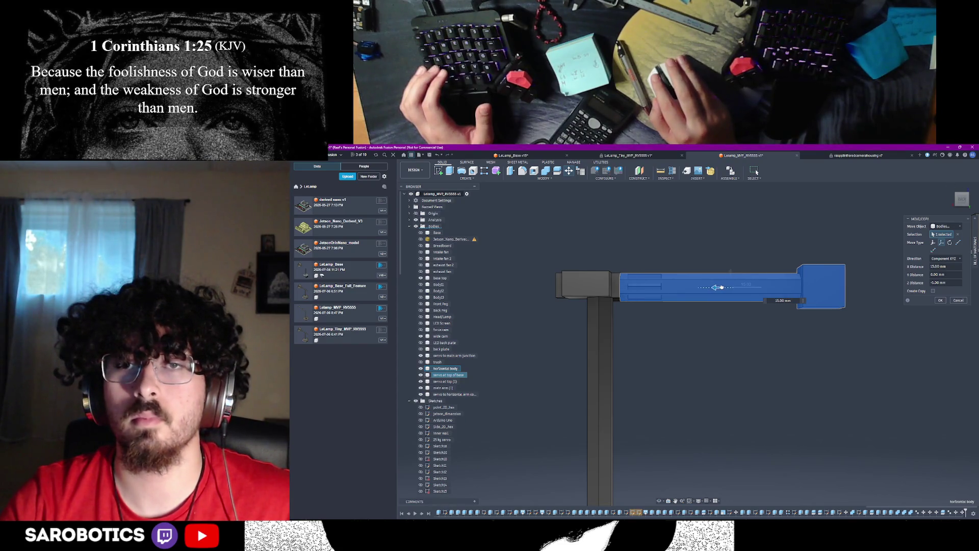
left_click(940, 300)
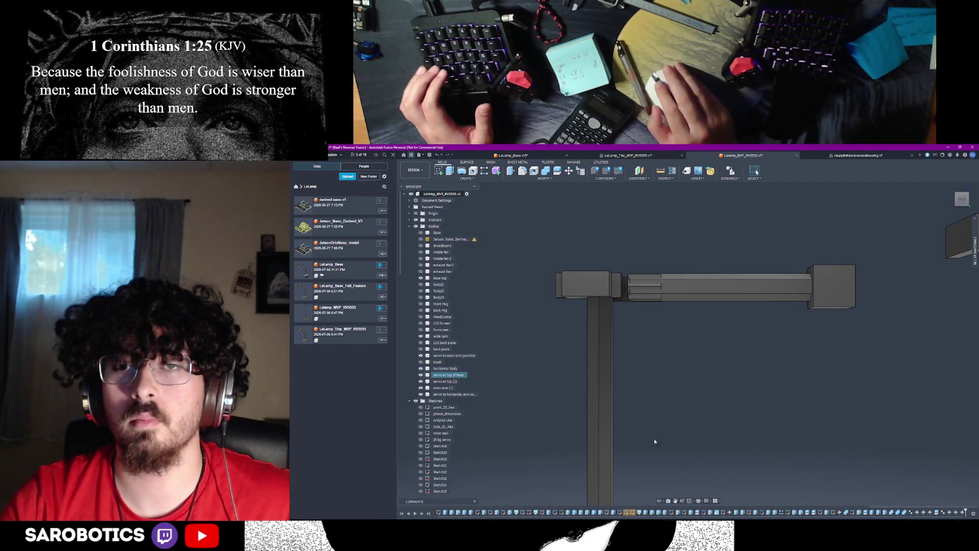
Orbit the lamp through elevated and level side views to inspect the arm
mouse_move(690, 345)
left_mouse_down()
mouse_move(658, 398)
mouse_move(706, 294)
left_mouse_up()
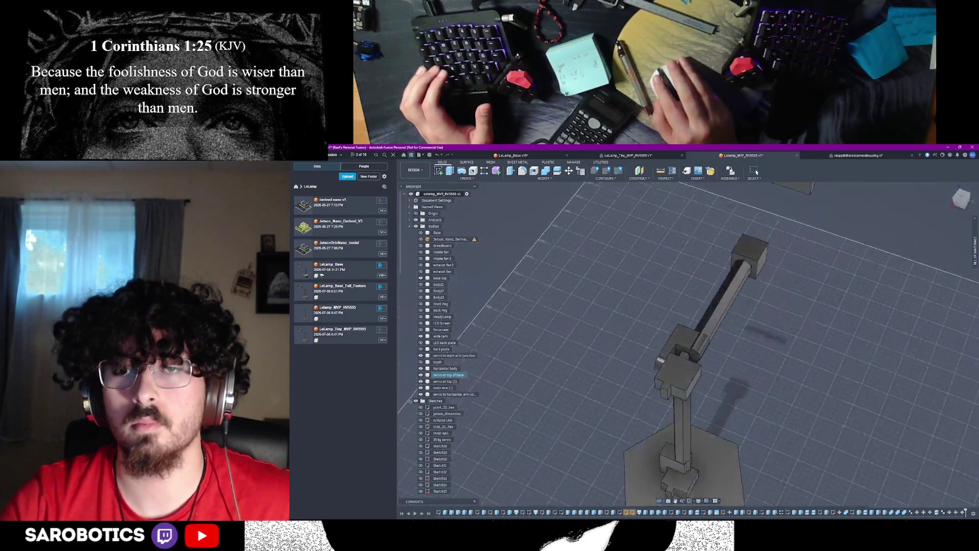
mouse_move(706, 295)
left_mouse_down()
mouse_move(771, 275)
mouse_move(743, 322)
mouse_move(719, 306)
left_mouse_up()
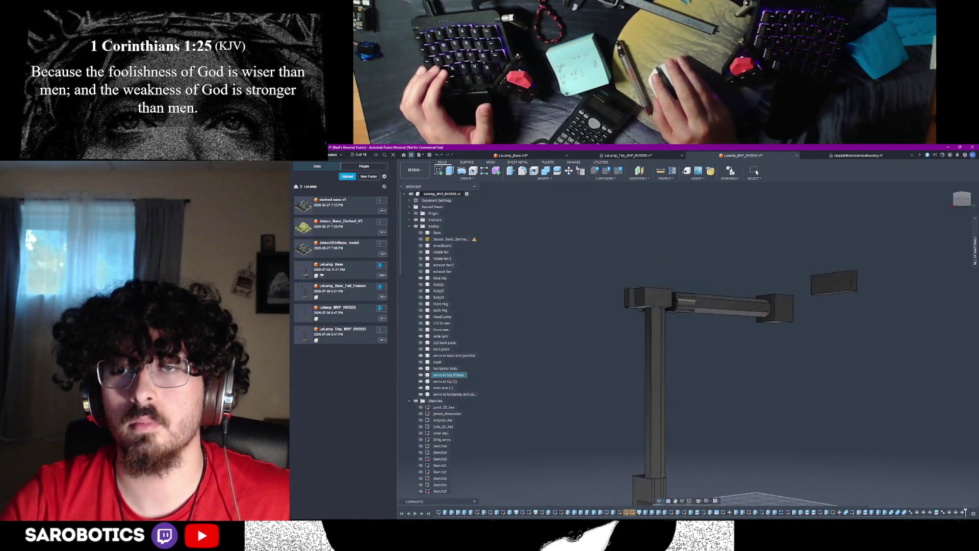
mouse_move(720, 306)
middle_mouse_down("shift")
mouse_move(727, 345)
mouse_move(727, 306)
mouse_move(658, 307)
middle_mouse_up("shift")
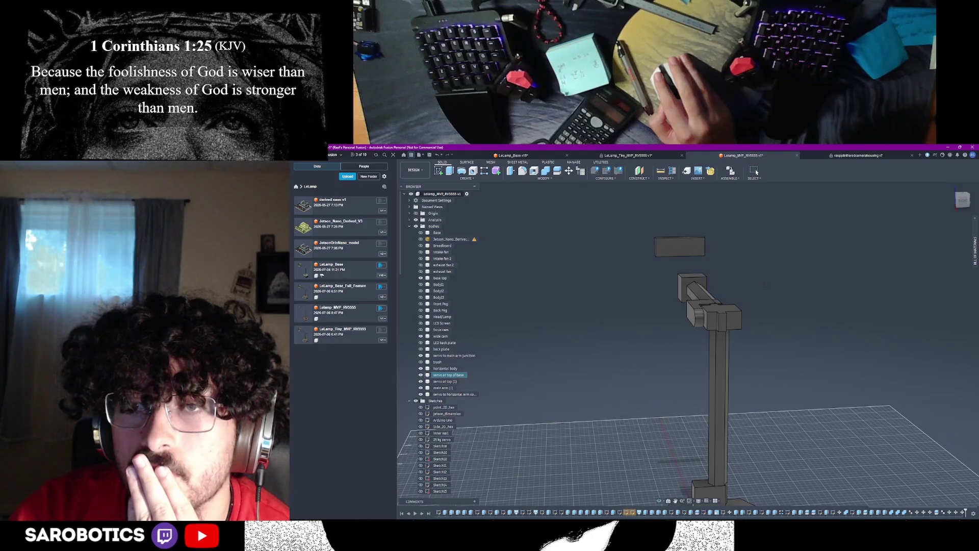
mouse_move(712, 344)
middle_mouse_down("shift")
mouse_move(681, 348)
mouse_move(678, 290)
middle_mouse_up("shift")
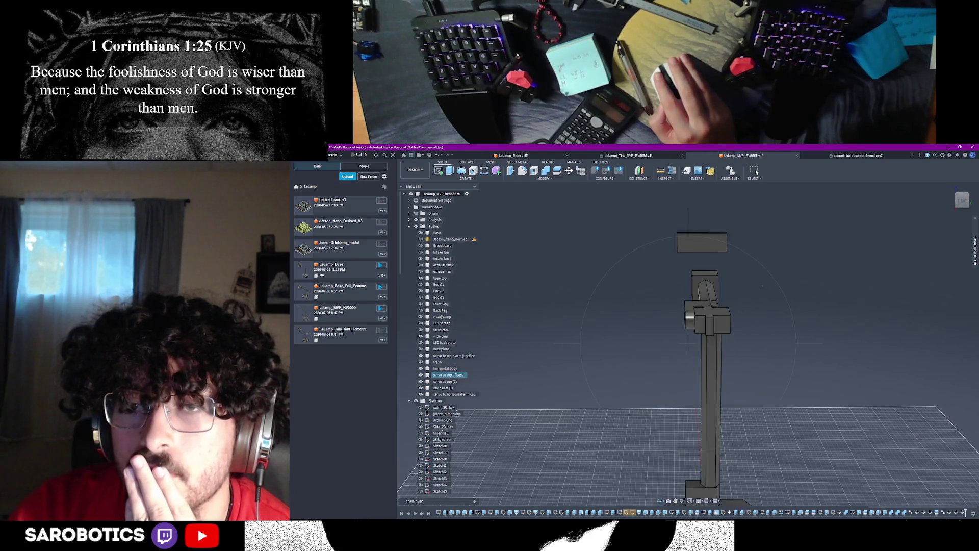
Clear the lamp-head selection and select the servo to horizontal arm body in the browser
left_click(727, 314)
middle_click_drag(737, 362, 765, 329, "shift")
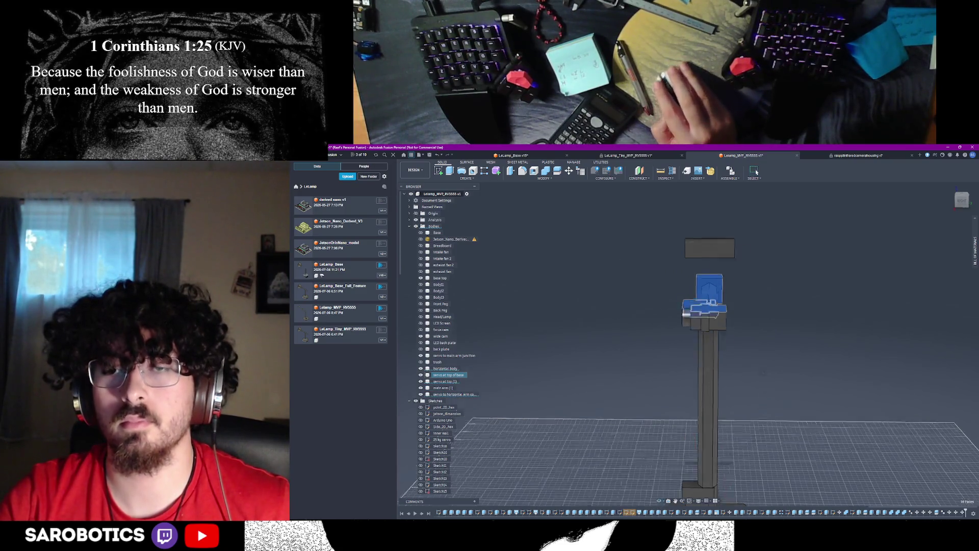
left_click(743, 373)
key("Escape")
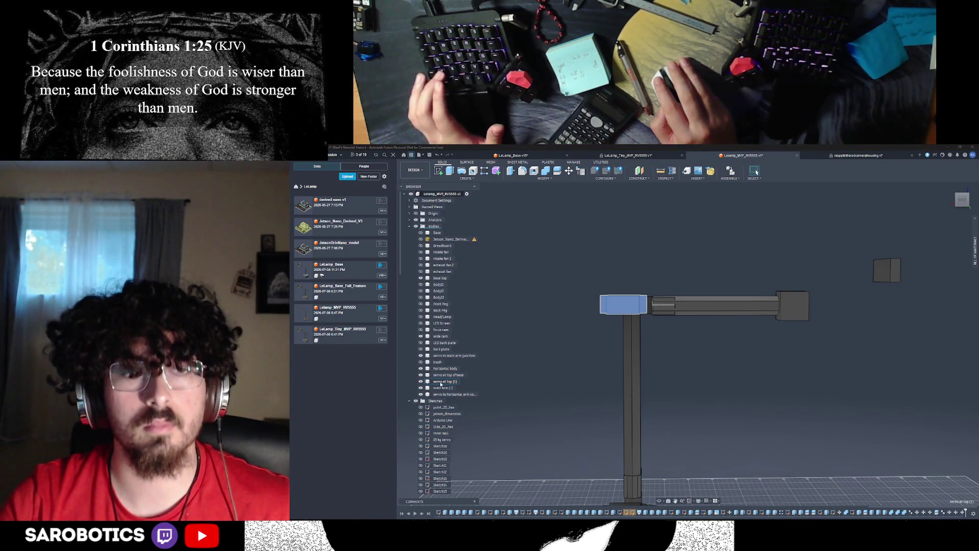
left_click(444, 394)
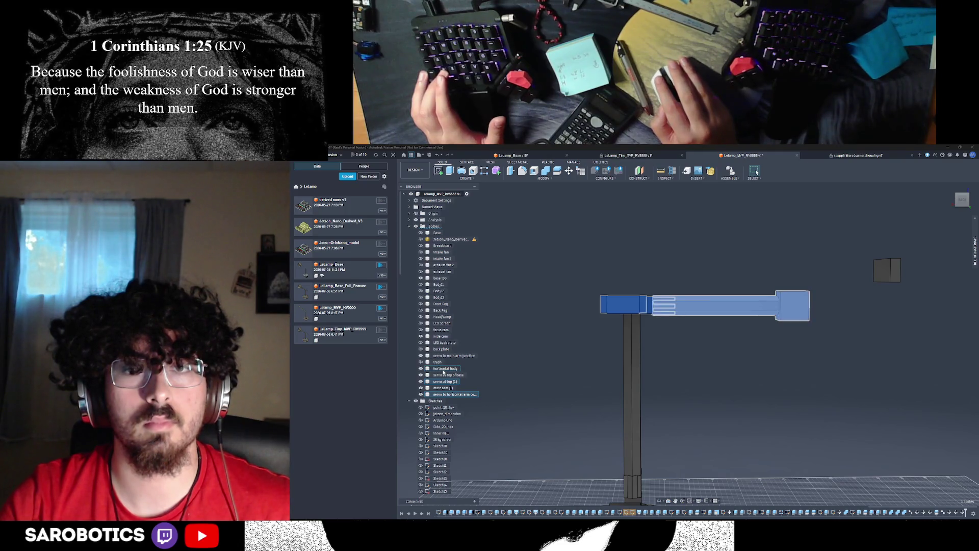
Raise the selected horizontal arm bodies 5 mm along Z with Move/Copy
left_click(443, 370, "ctrl")
key("m")
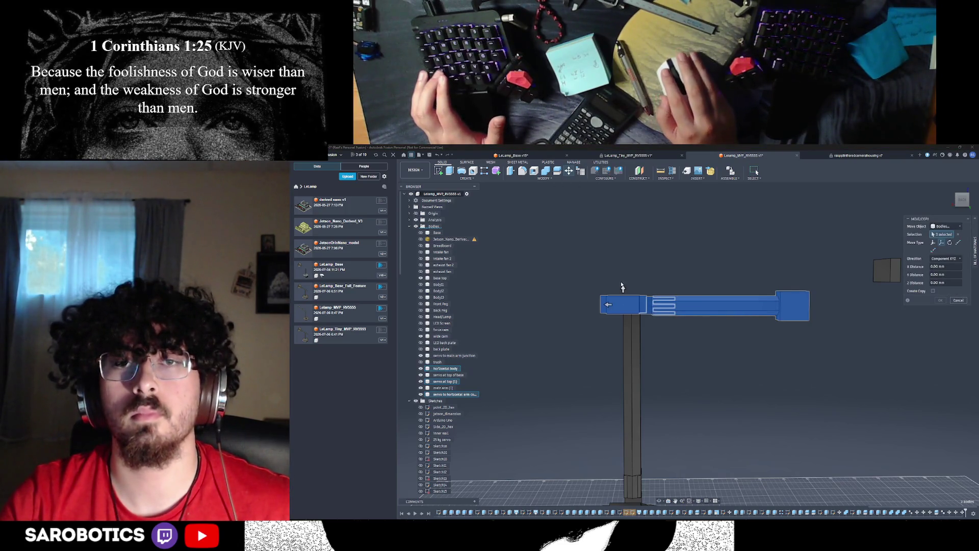
left_click_drag(624, 289, 624, 282)
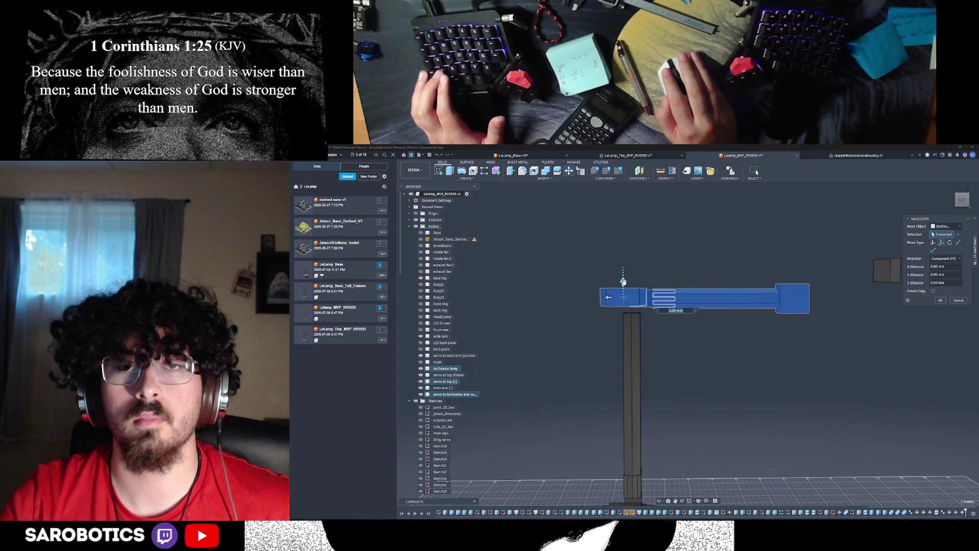
left_click(941, 300)
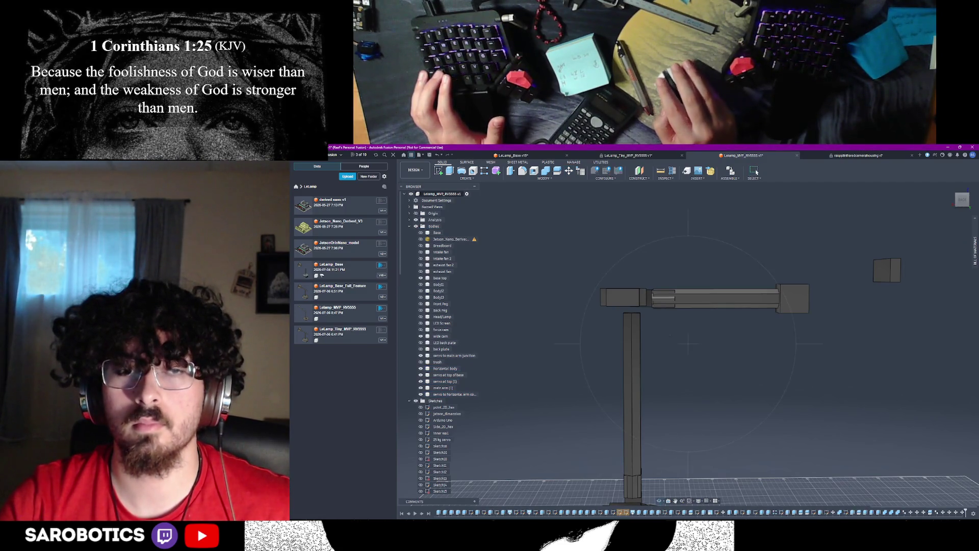
mouse_move(689, 344)
middle_mouse_down("shift")
mouse_move(758, 313)
mouse_move(693, 344)
middle_mouse_up("shift")
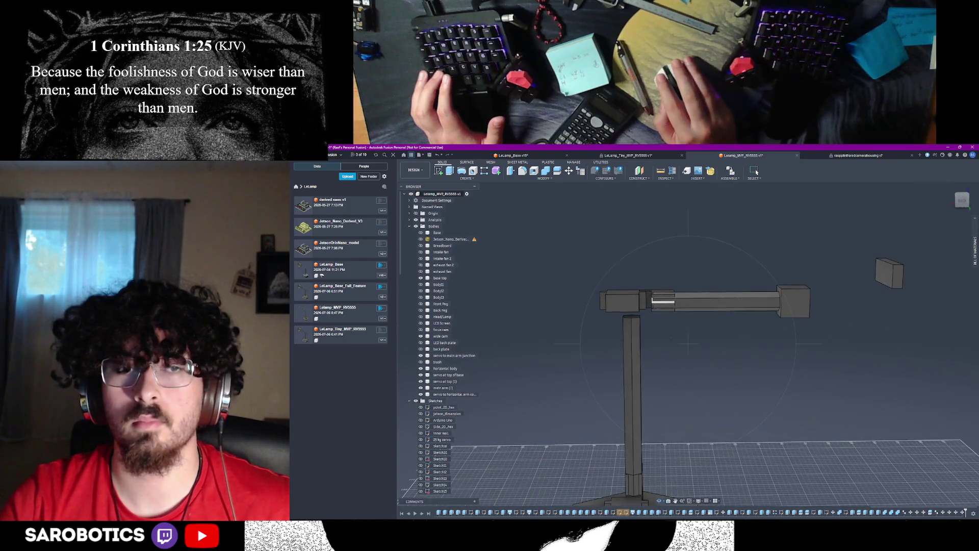
Create a new group under Bodies and name it horizontal arm
key("Escape")
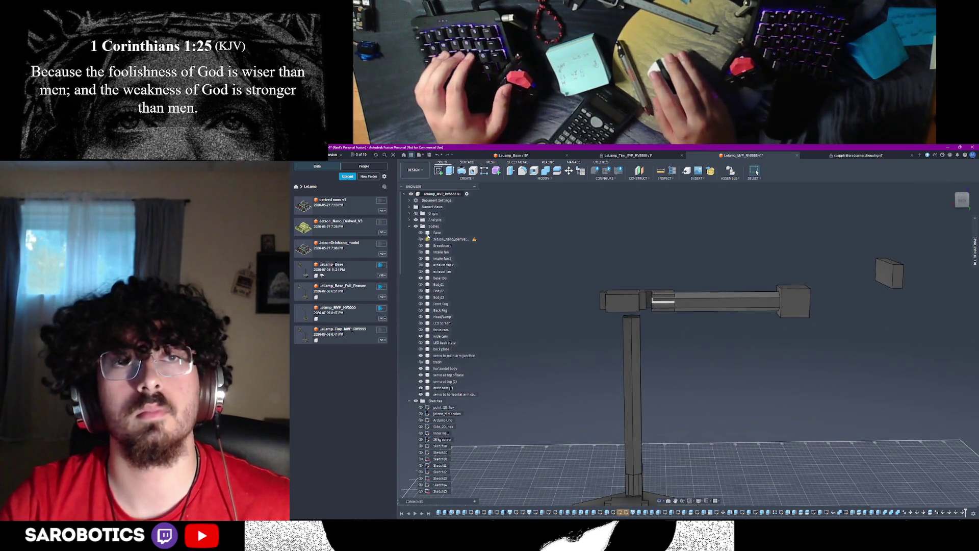
right_click(423, 227)
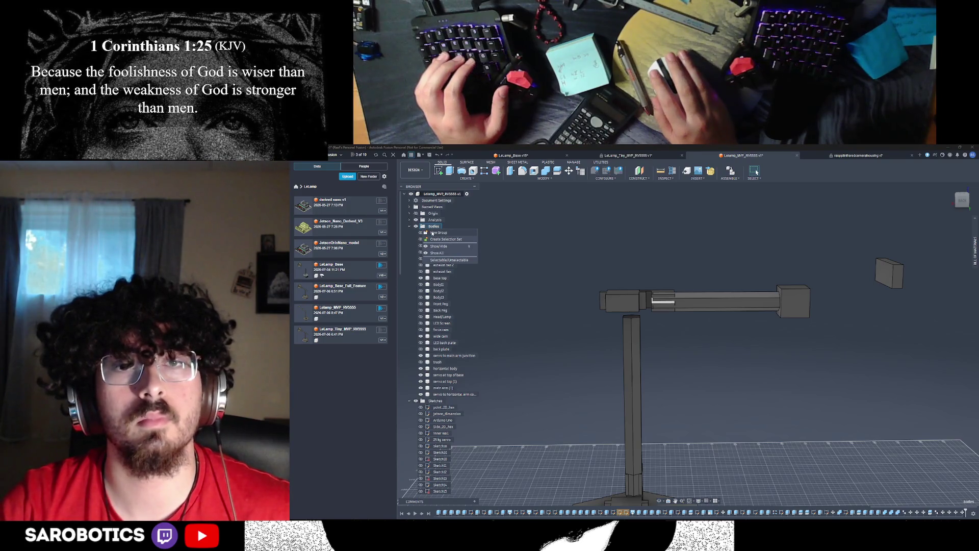
left_click(453, 233)
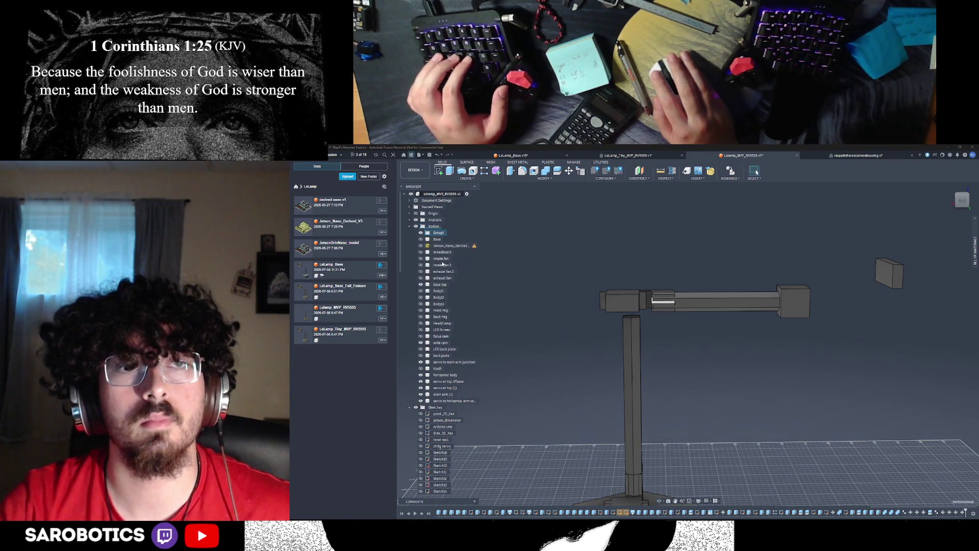
right_click(441, 239)
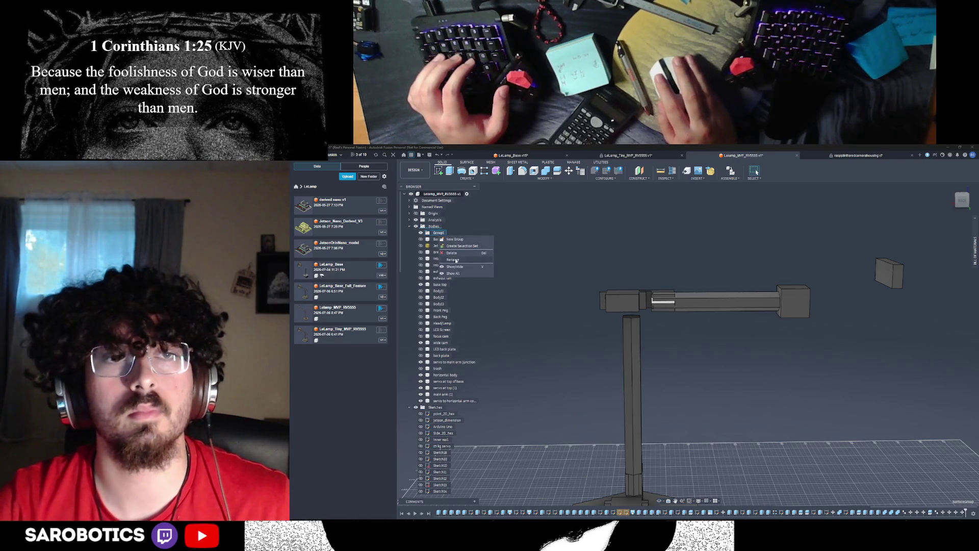
left_click(457, 261)
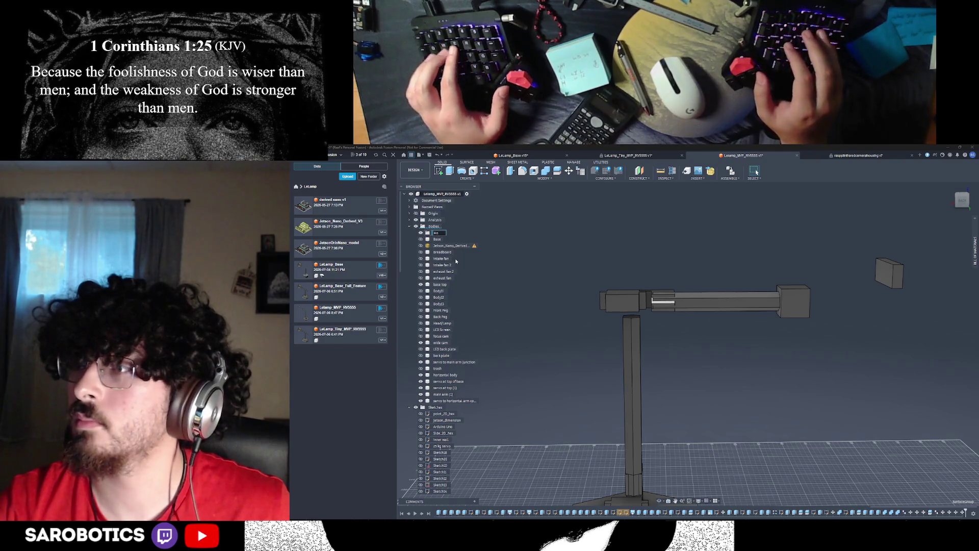
type("elz")
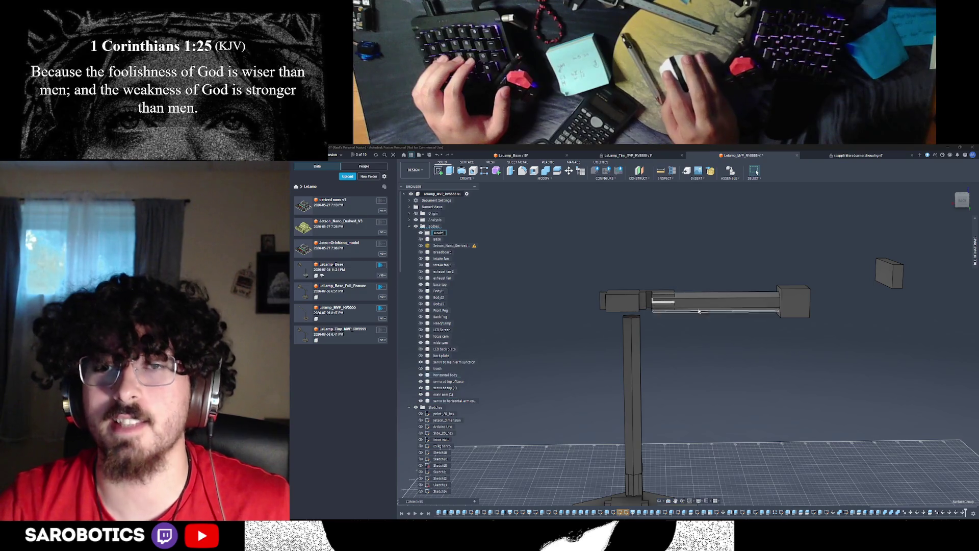
scroll(673, 367, "down", 2)
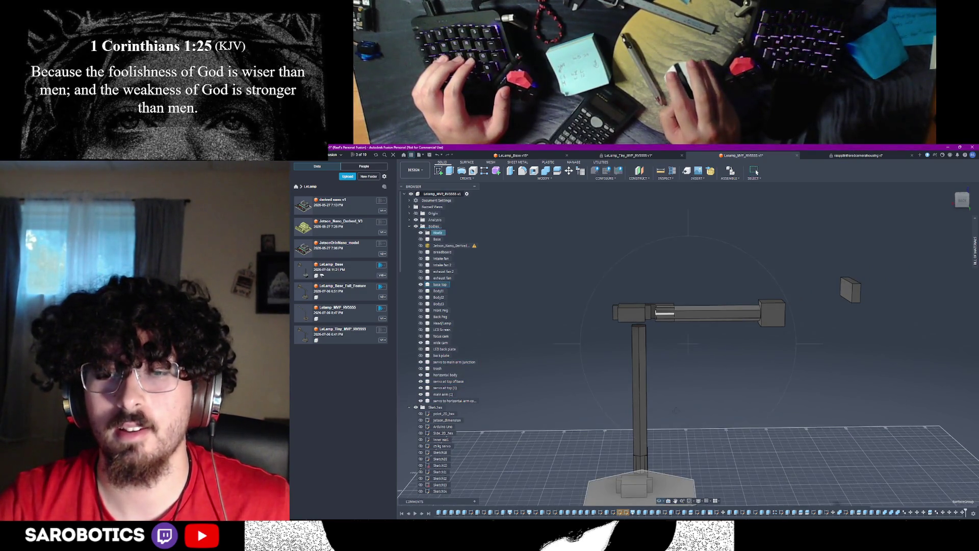
mouse_move(628, 488)
middle_mouse_down("shift")
mouse_move(659, 459)
mouse_move(704, 452)
mouse_move(656, 404)
mouse_move(683, 404)
middle_mouse_up("shift")
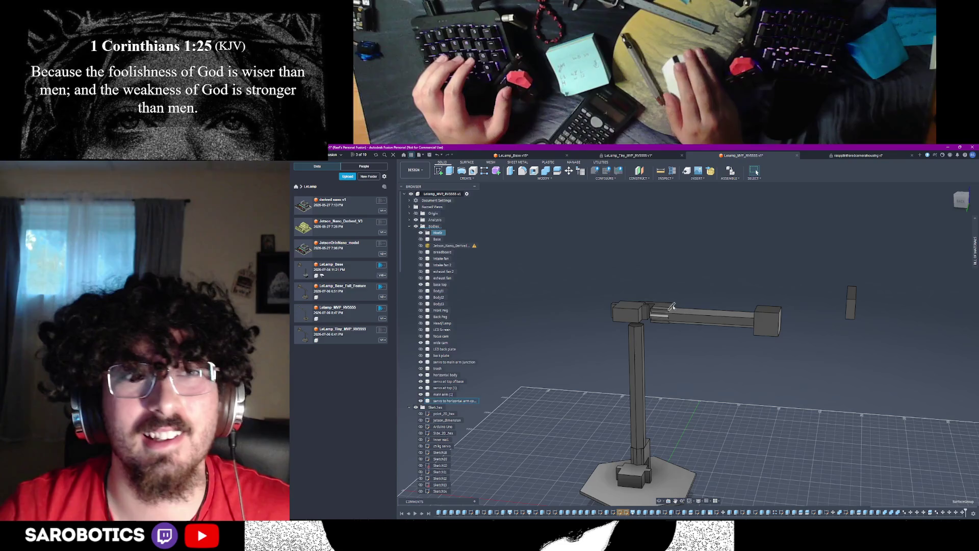
right_click(435, 233)
left_click(449, 257)
type("horizontal")
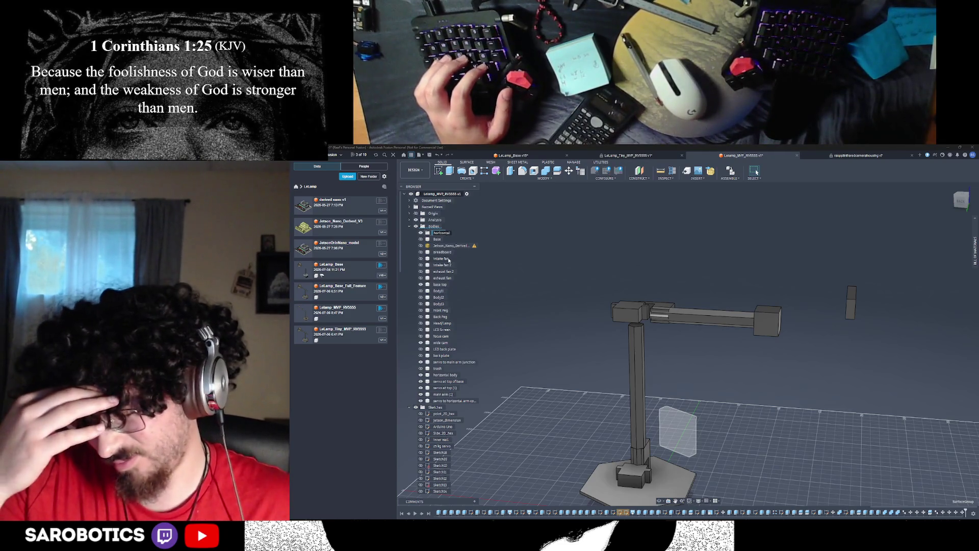
type(" arm")
key("Return")
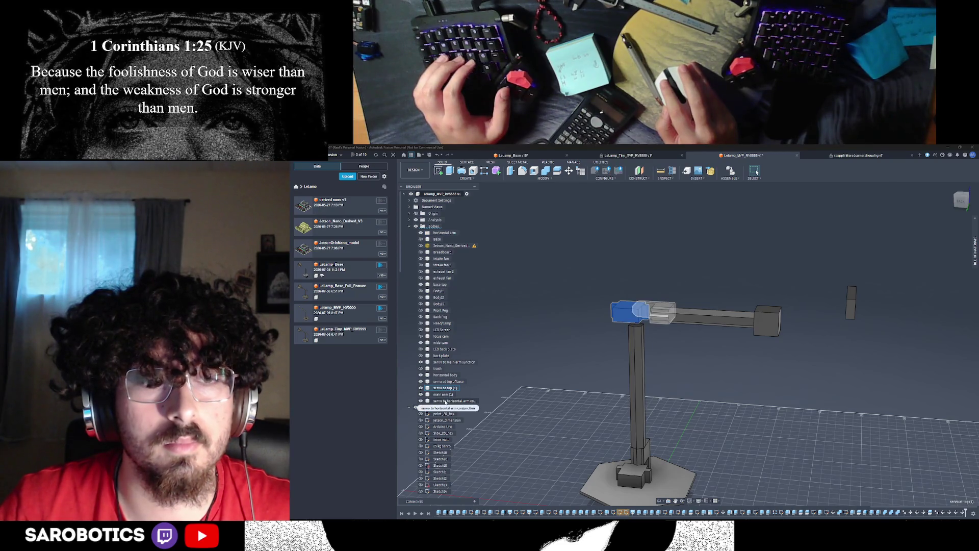
Drag the three arm bodies into the horizontal arm group
left_click(447, 401, "ctrl")
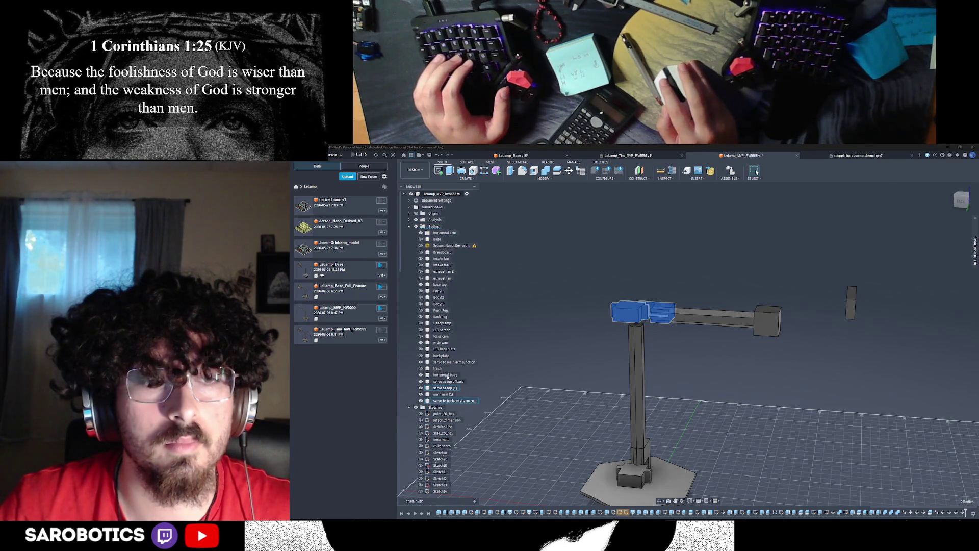
left_click(446, 375, "ctrl")
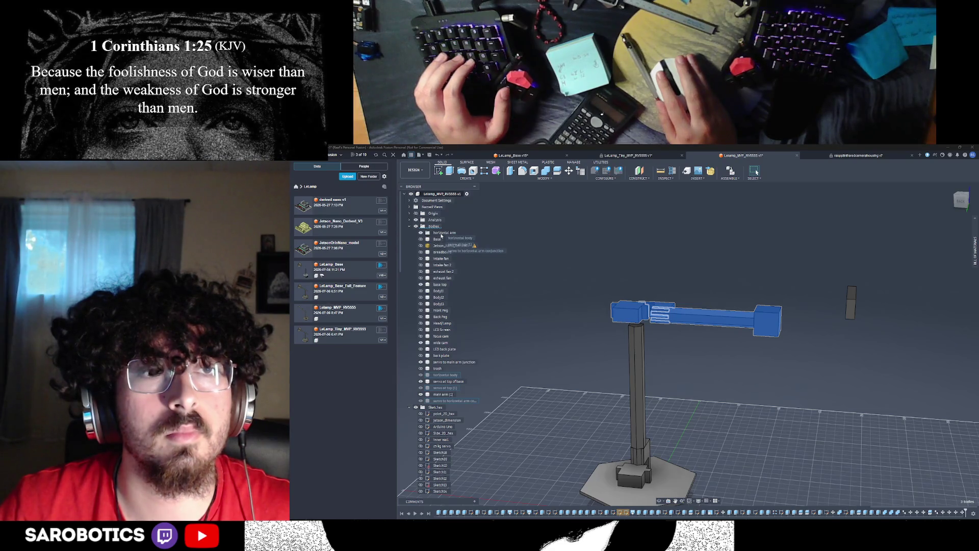
left_click_drag(441, 237, 440, 234)
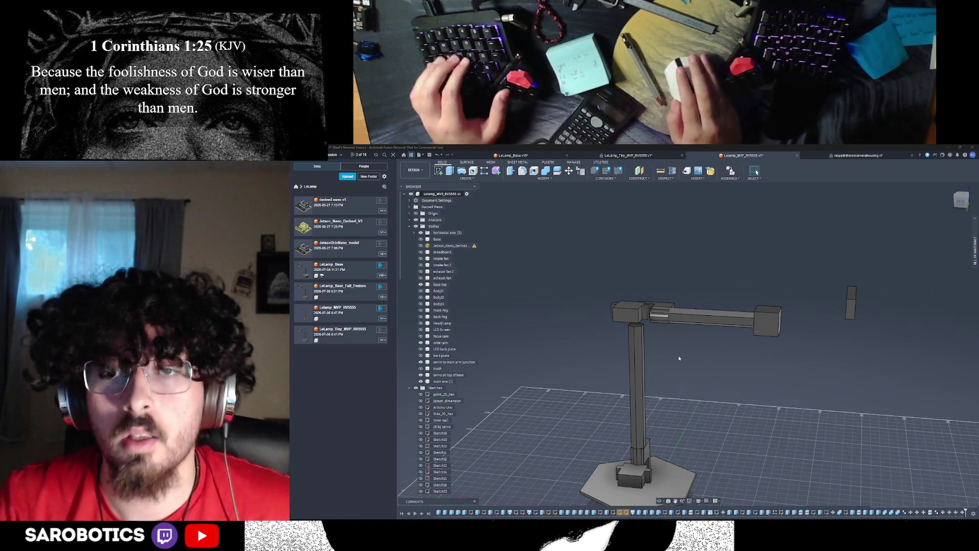
Hide the vertical post and start a new sketch on the top box face
middle_click_drag(679, 357, 689, 329, "shift")
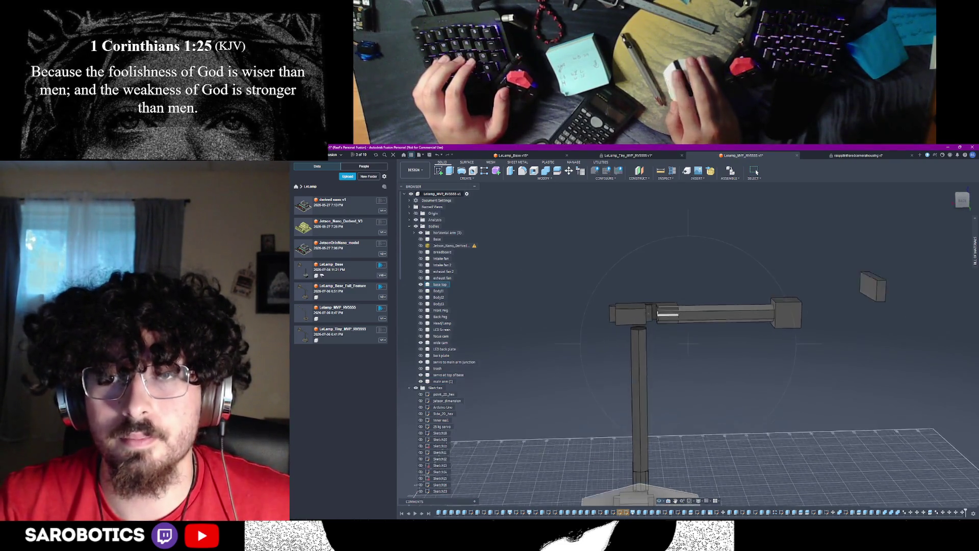
scroll(652, 321, "up", 3)
scroll(652, 322, "up", 2)
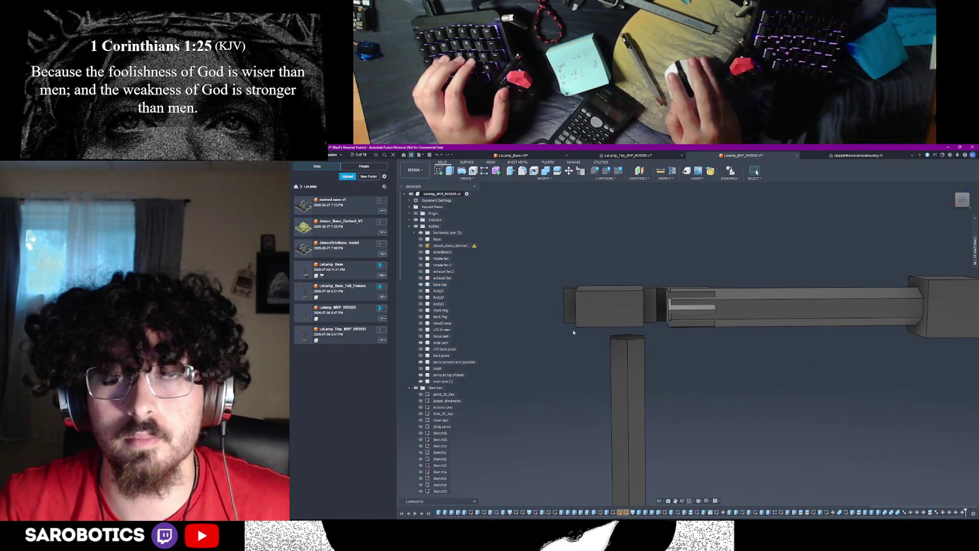
left_click(636, 399)
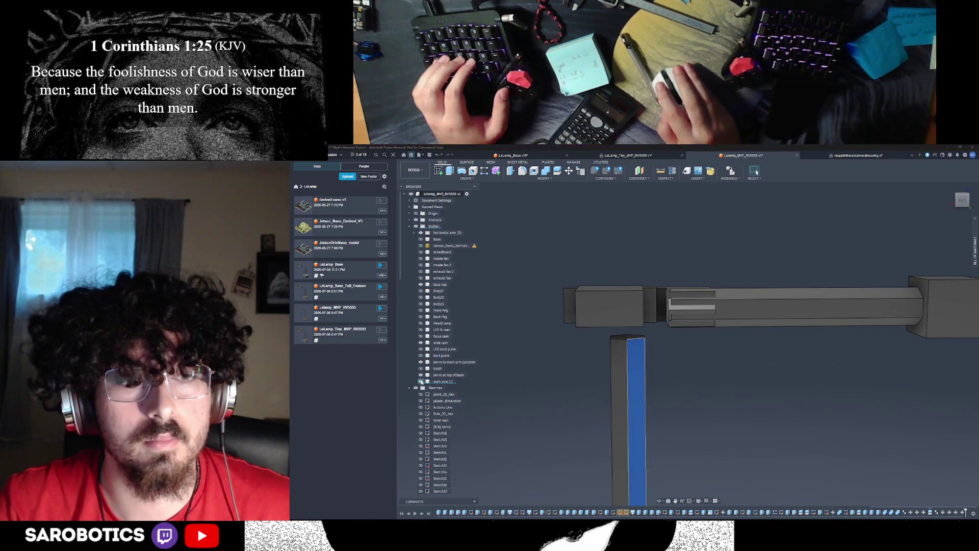
key("Delete")
mouse_move(688, 344)
middle_mouse_down("shift")
mouse_move(689, 321)
mouse_move(667, 283)
mouse_move(688, 306)
mouse_move(658, 345)
mouse_move(653, 397)
middle_mouse_up("shift")
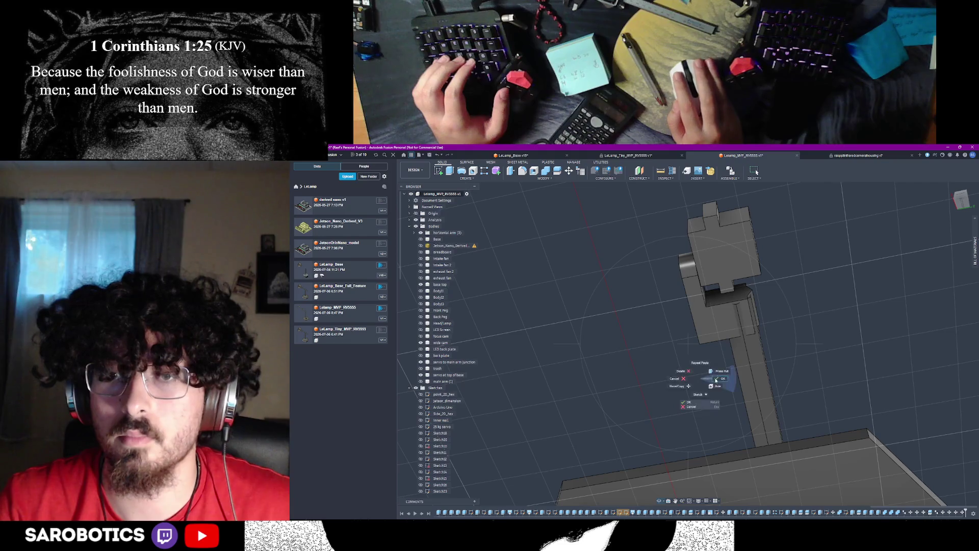
left_click(739, 256)
left_click(738, 255)
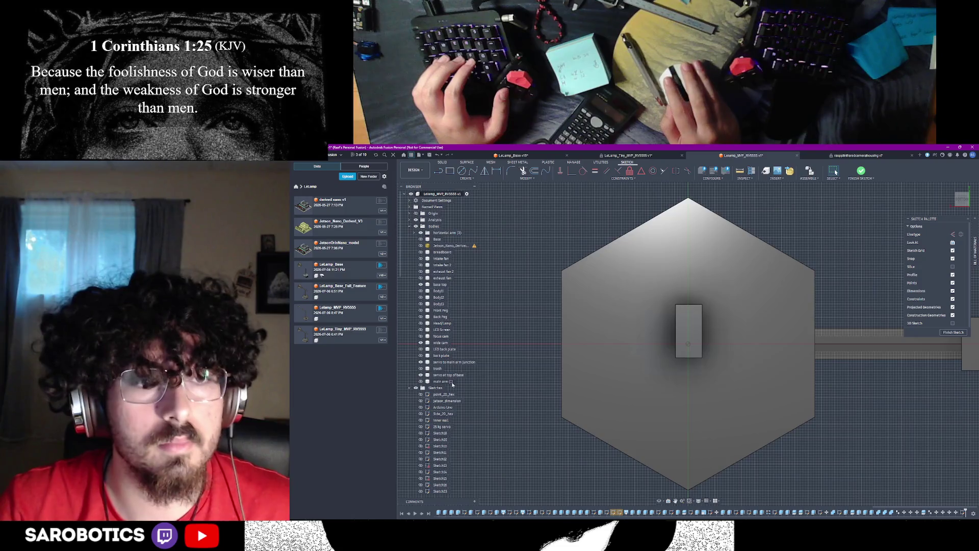
Hide the hexagon base body and toggle arm body visibility so the arm profiles show flat in the sketch
left_click(434, 285)
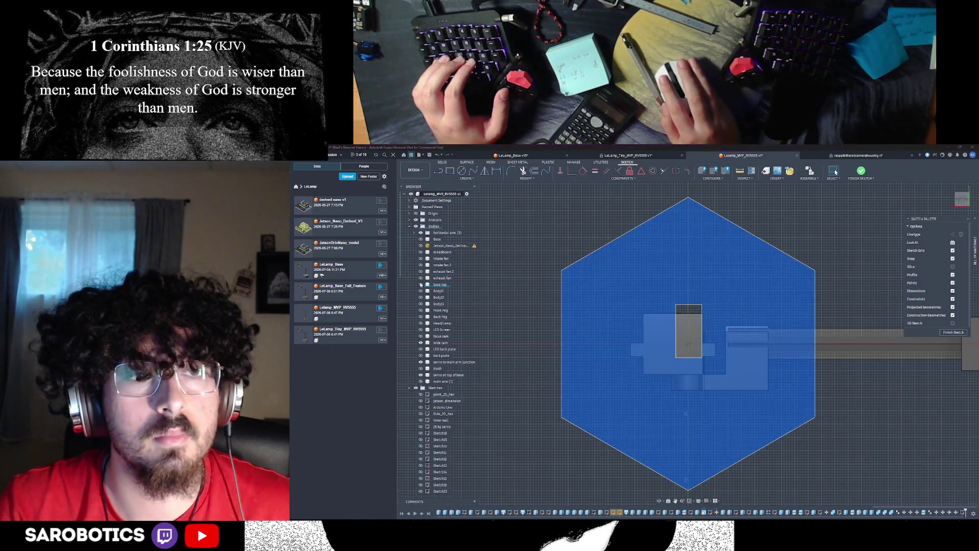
key("v")
left_click(687, 335)
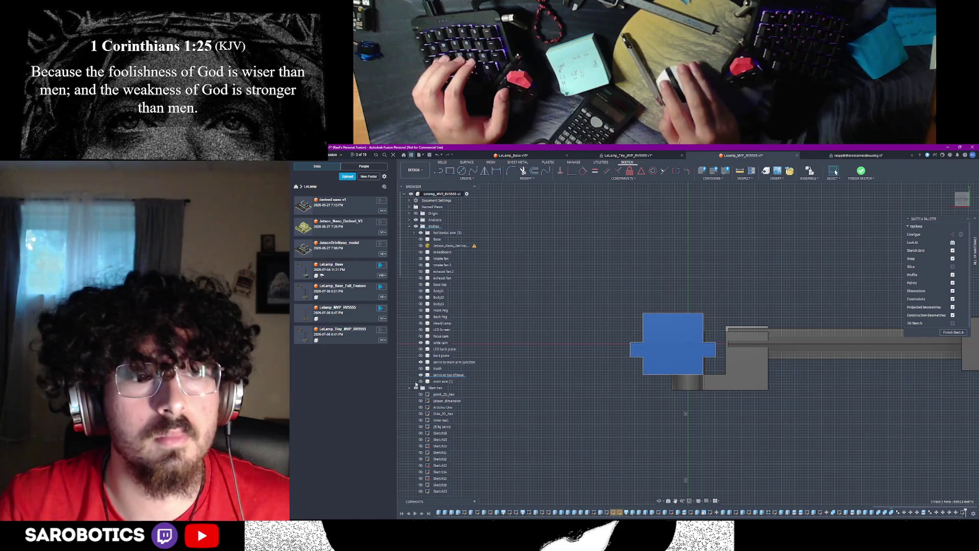
left_click(421, 375)
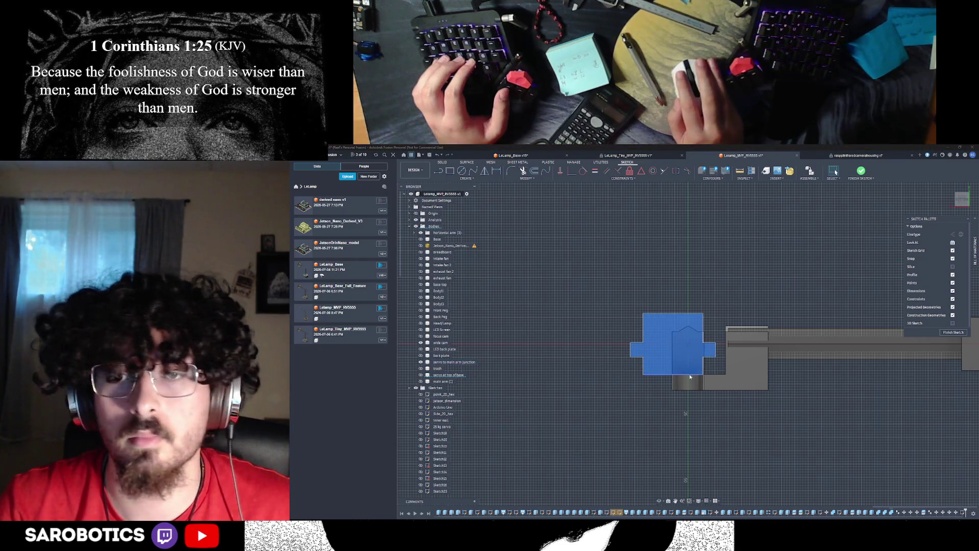
left_click(751, 439)
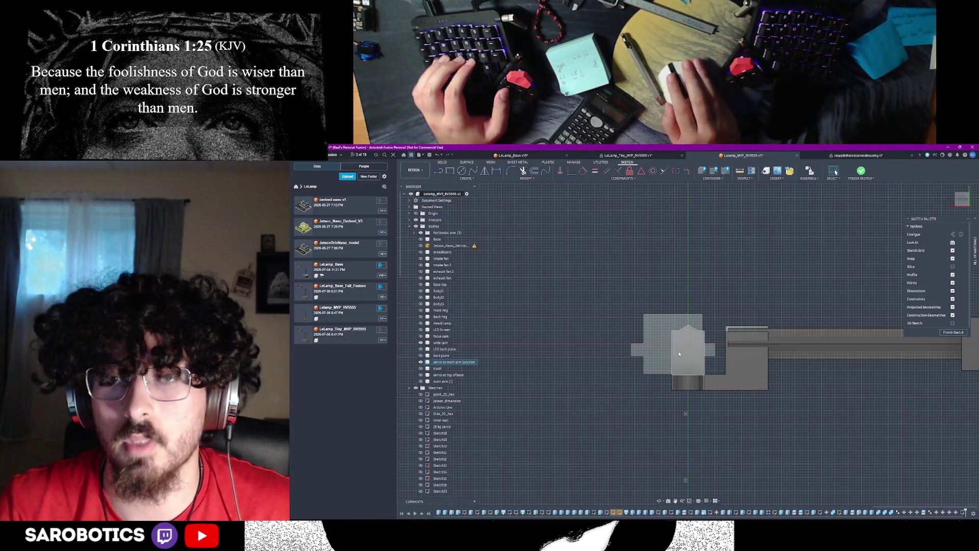
left_click(687, 387)
left_click(421, 361)
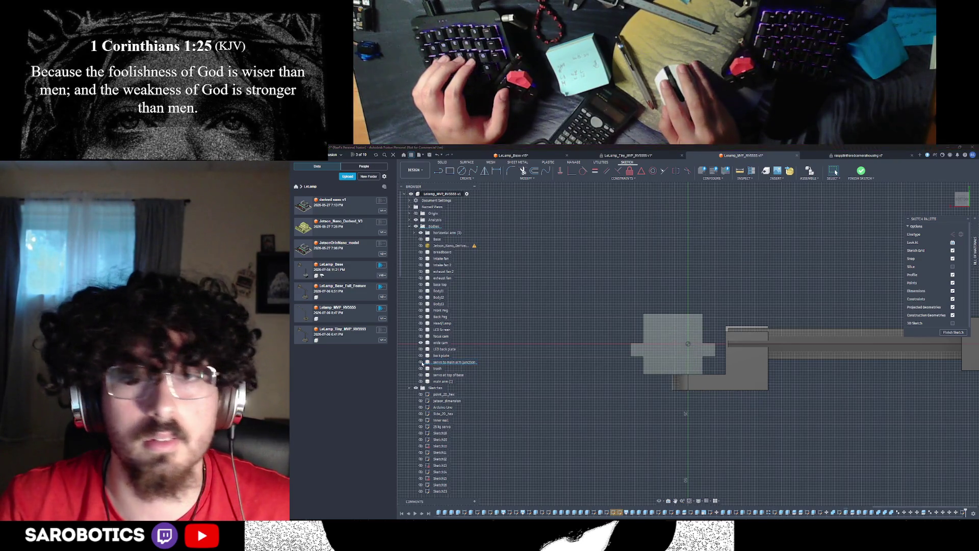
left_click(484, 376)
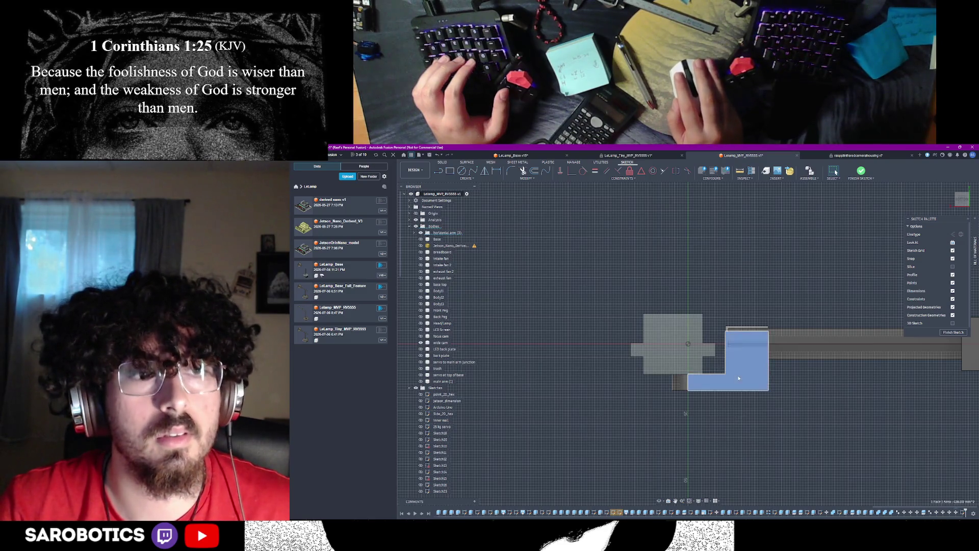
left_click(421, 233)
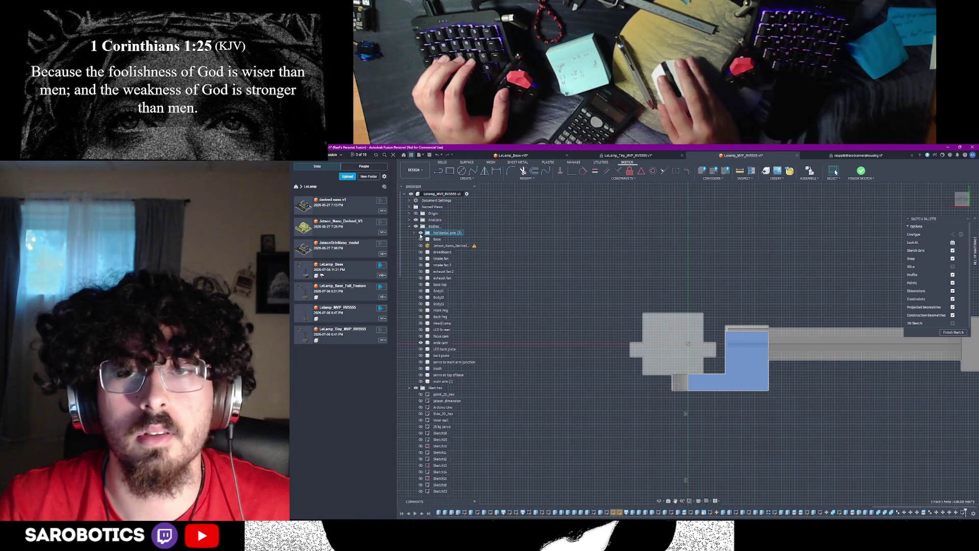
key("Escape")
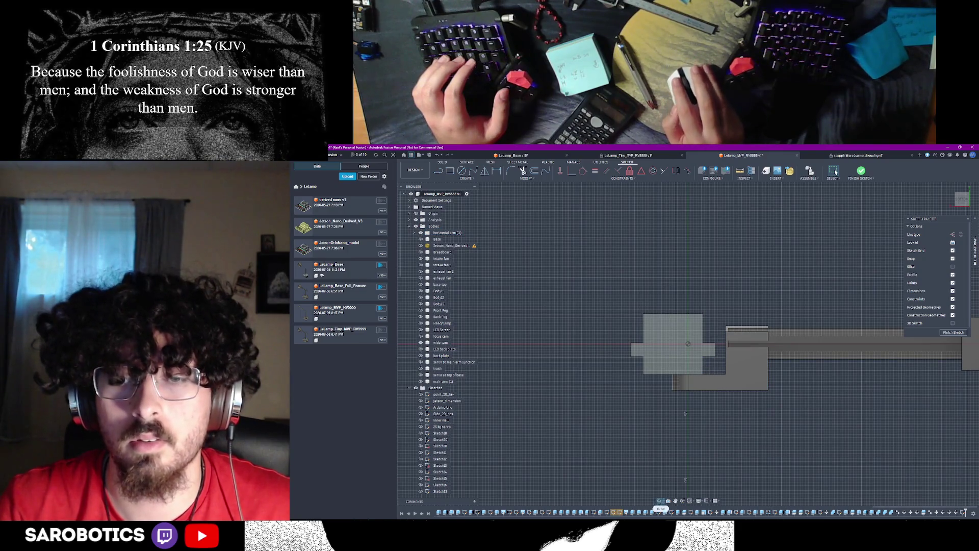
Check the bodies in 3D, return to the straight-on sketch view and begin a rectangle
middle_click_drag(685, 413, 689, 367, "shift")
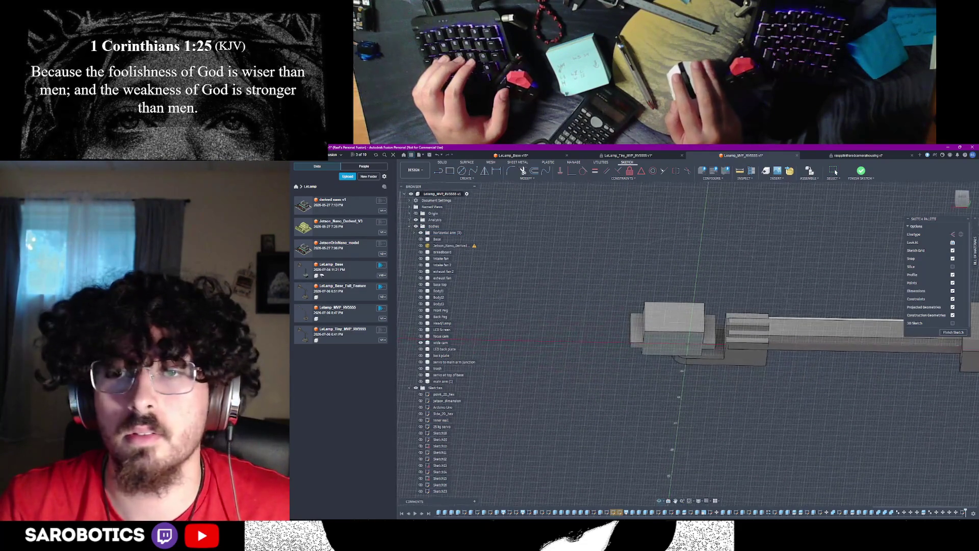
left_click(963, 205)
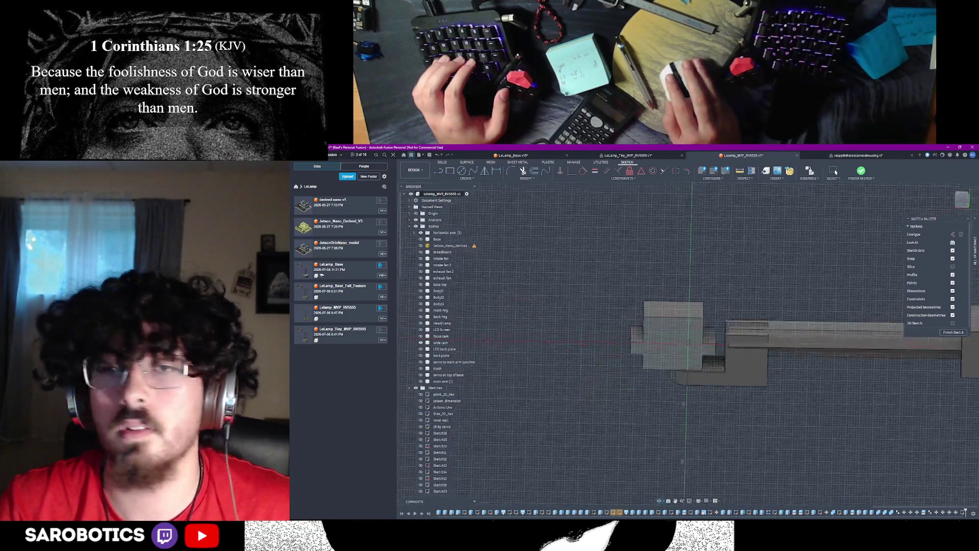
left_click(453, 172)
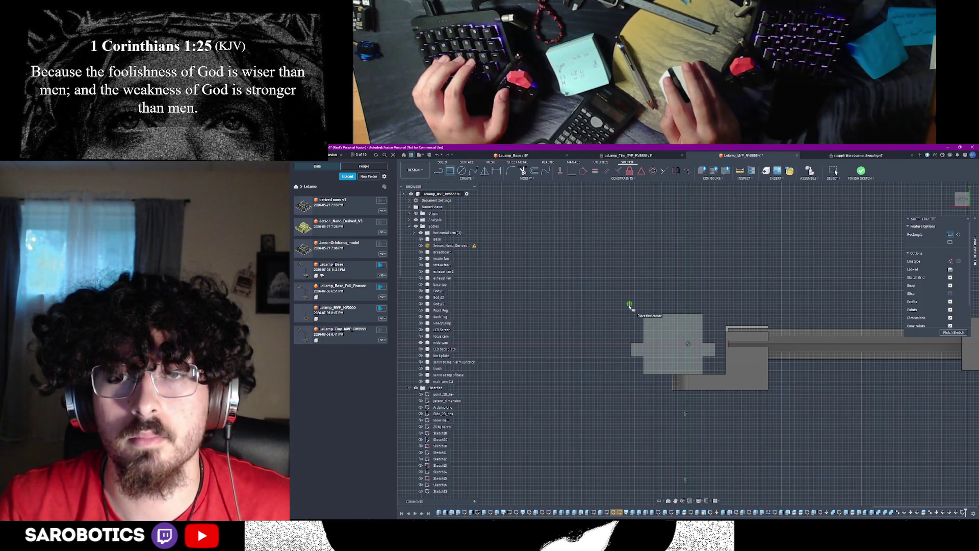
Draw a 2-point rectangle around the end block, then delete it
left_click(630, 306)
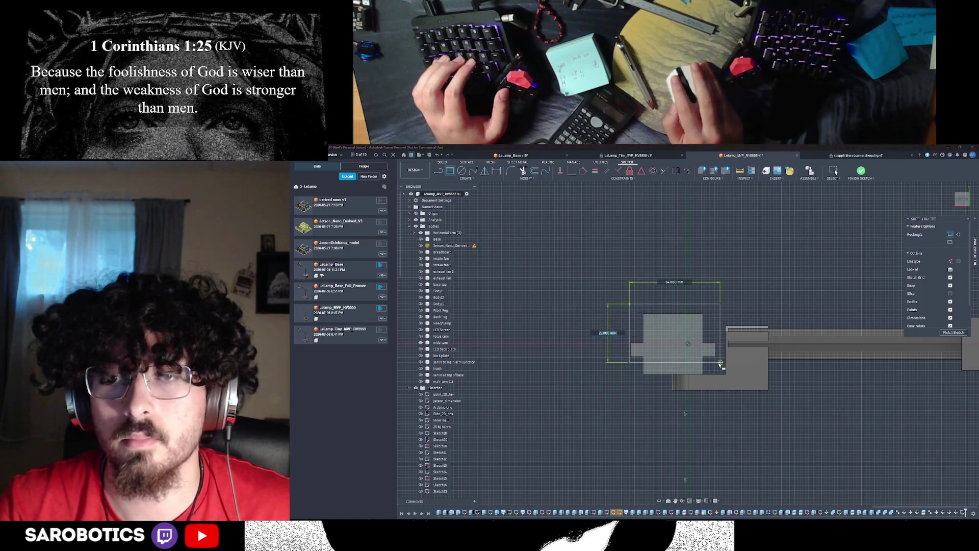
left_click(719, 391)
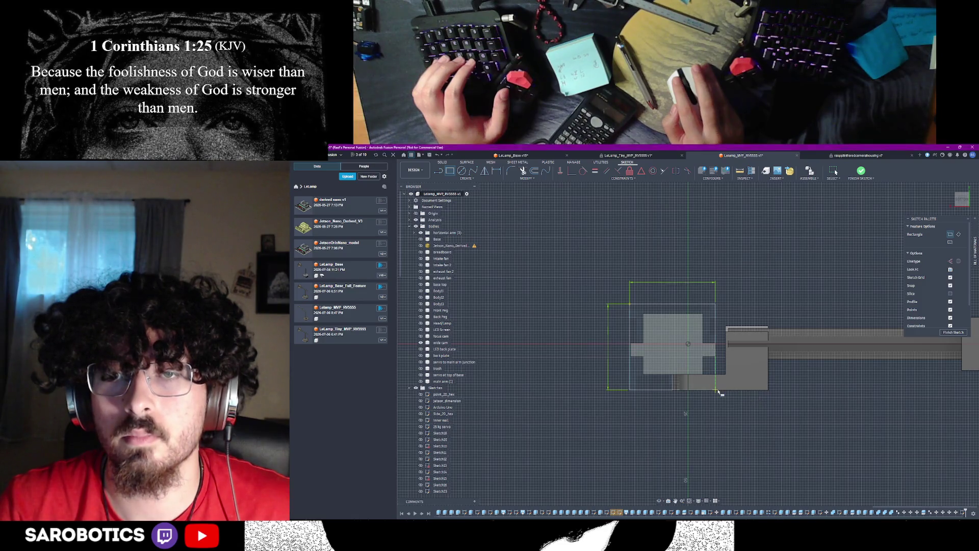
right_click(708, 341)
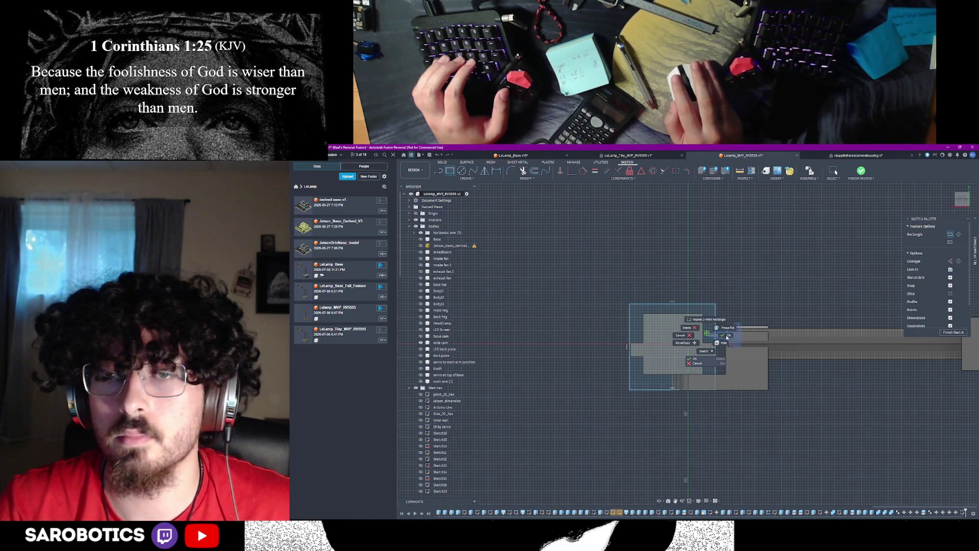
left_click(716, 331)
key("Delete")
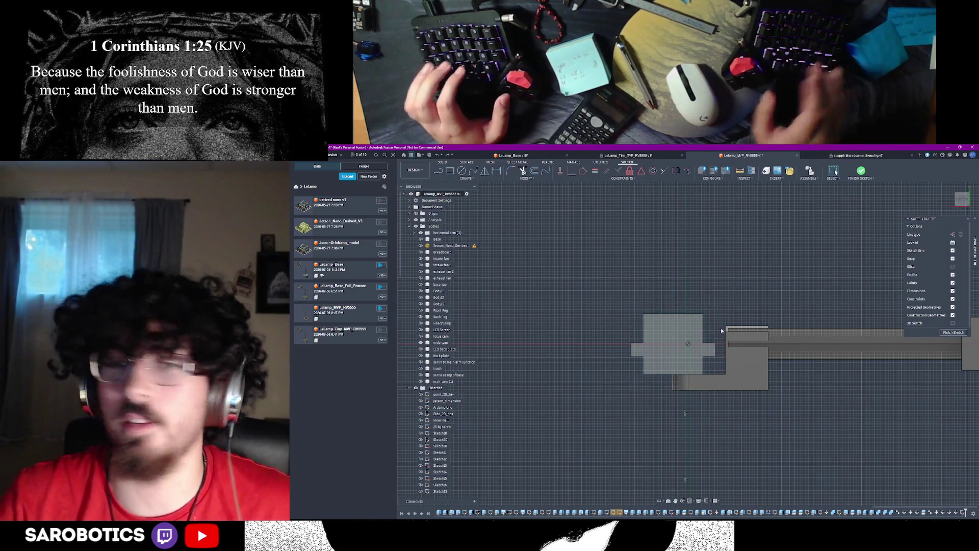
Redraw the rectangle 32 mm tall enclosing the square block at the arm's end, then view the model in 3D
key("r")
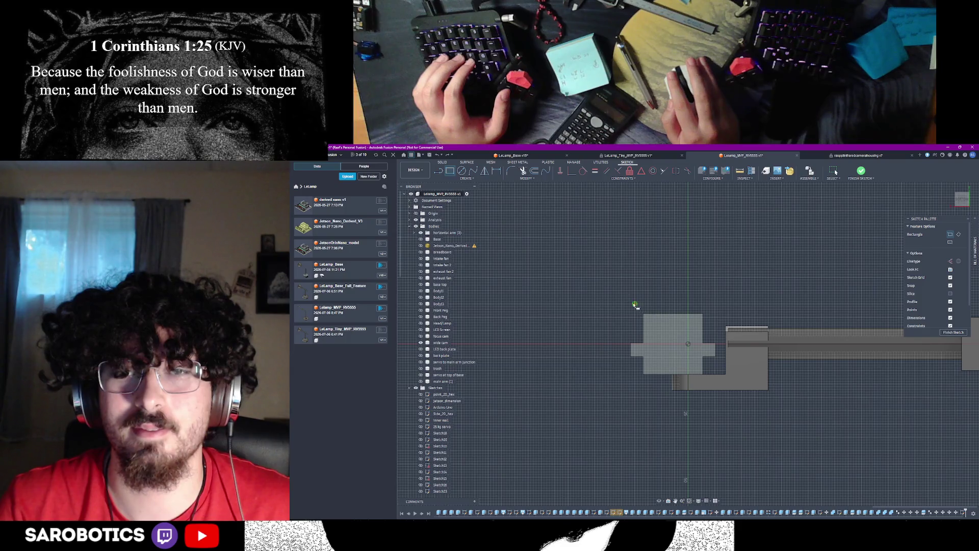
left_click(600, 304)
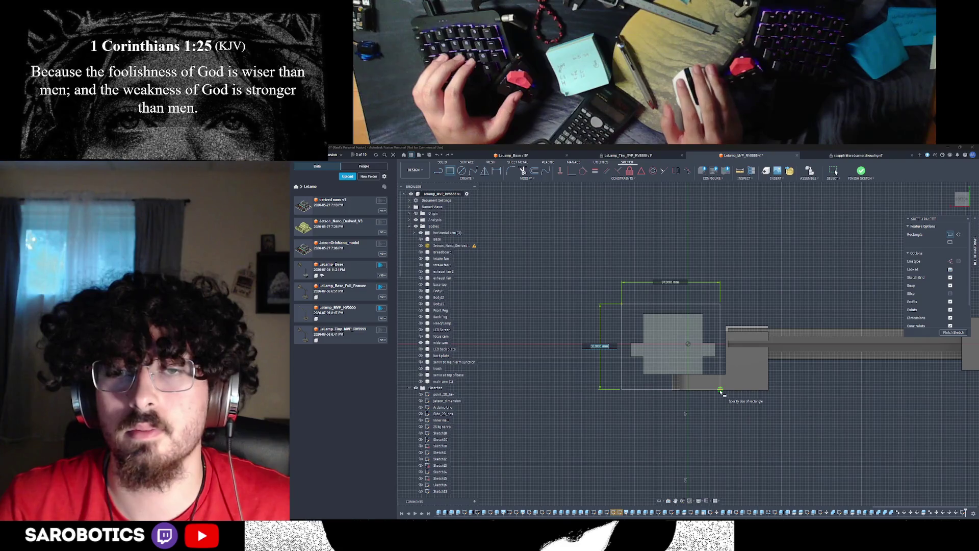
key("BackSpace")
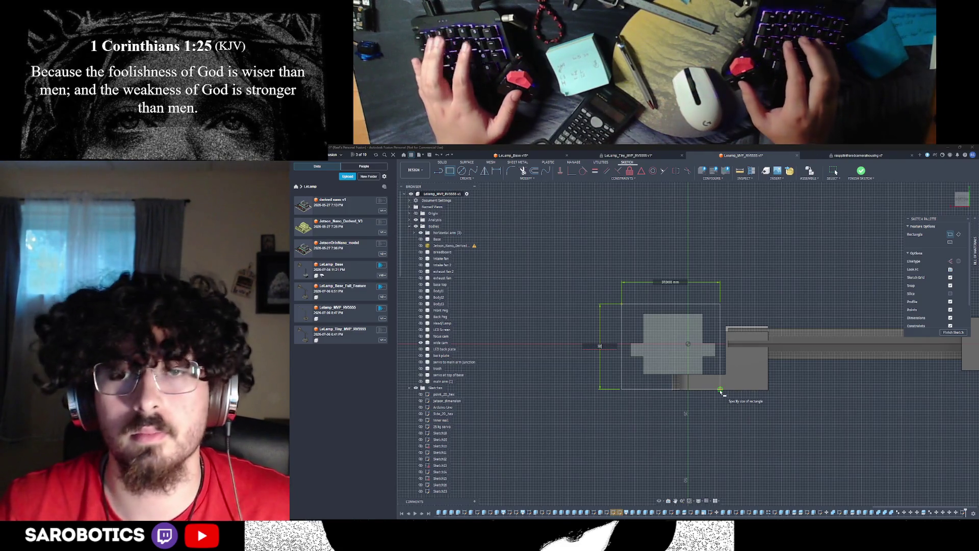
type("32")
key("Tab")
type("32")
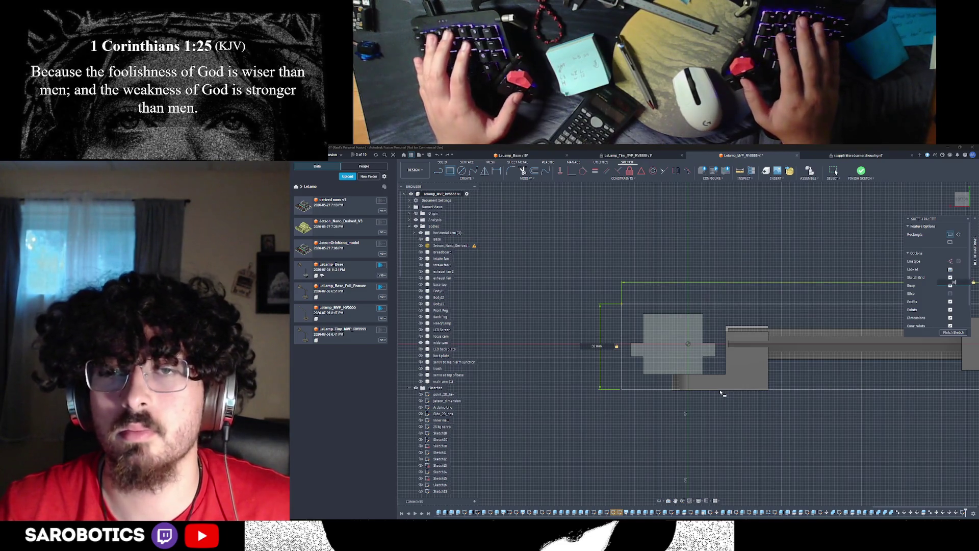
key("BackSpace")
key("BackSpace")
left_click(720, 390)
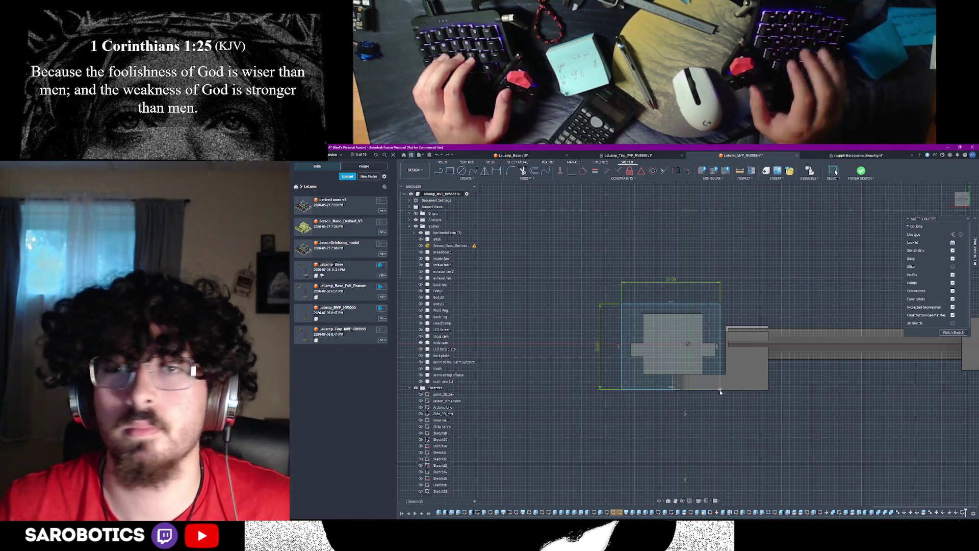
middle_click_drag(845, 373, 726, 418, "shift")
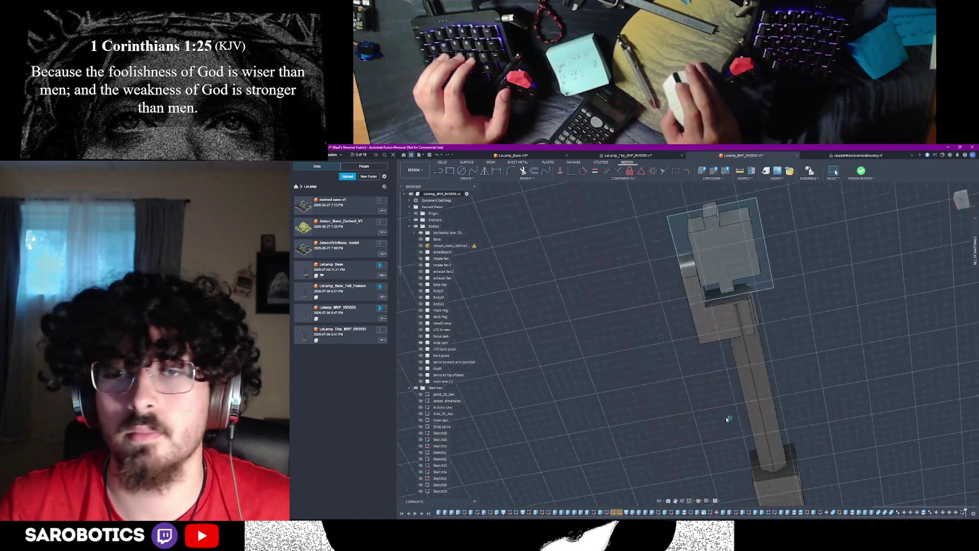
middle_click_drag(660, 507, 633, 266, "shift")
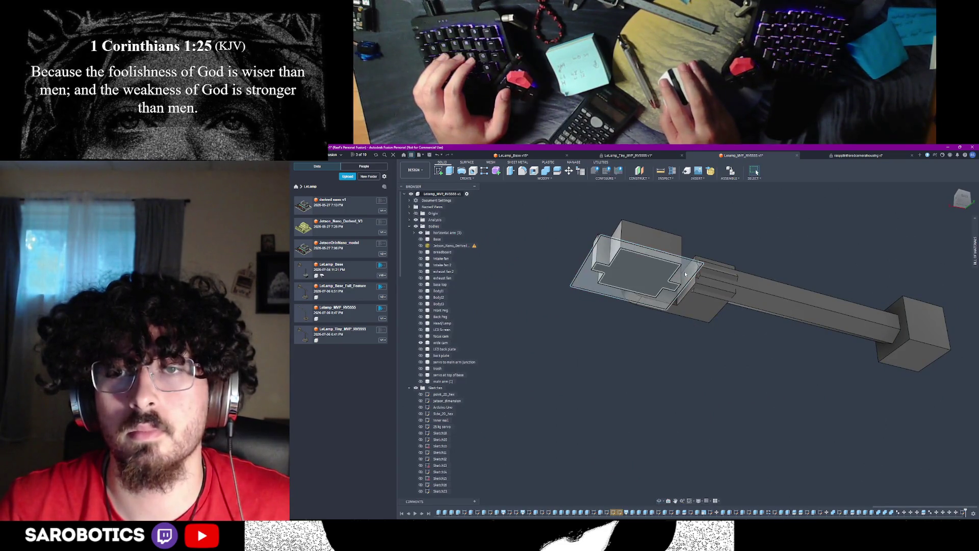
Extrude the rectangle profile 5 mm as a New Body at the arm's end
left_click(642, 276)
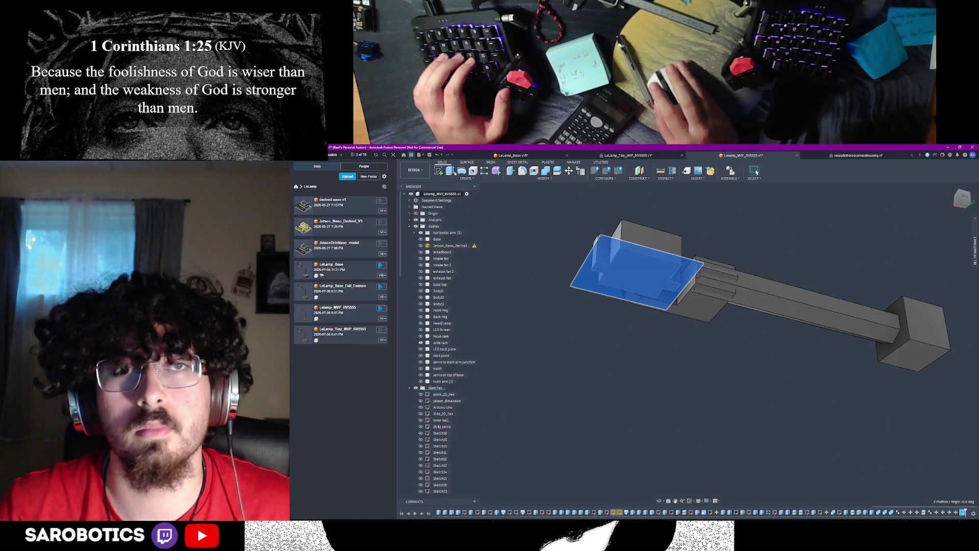
type("e")
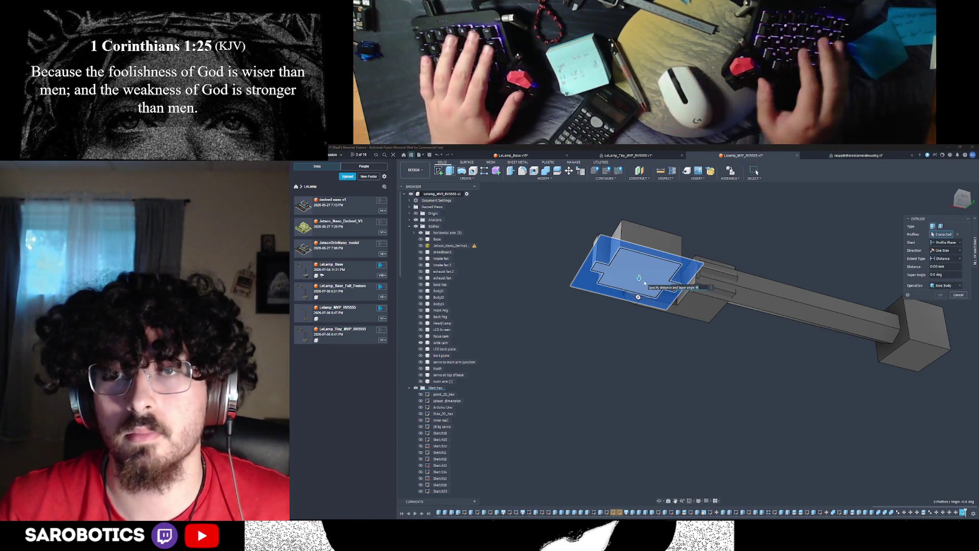
type("-5")
key("BackSpace")
key("BackSpace")
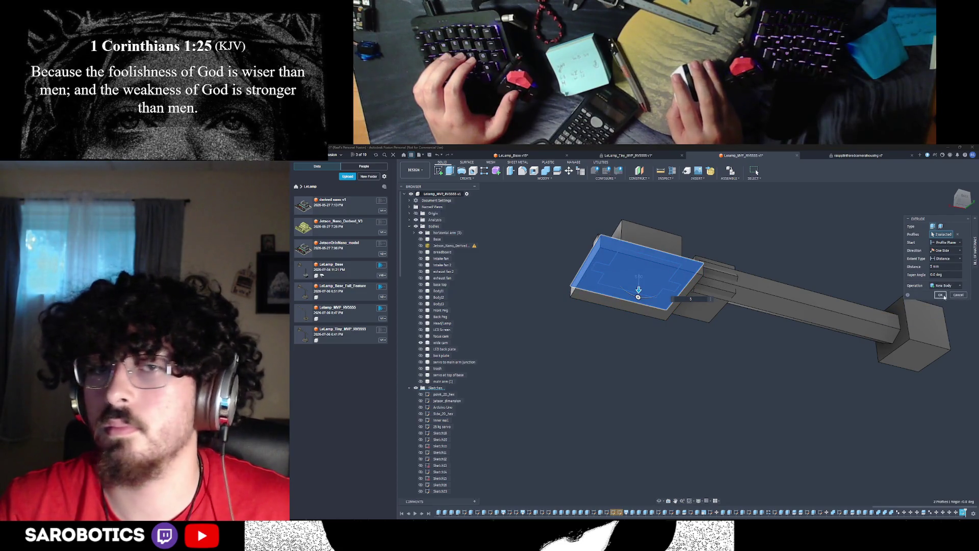
left_click(940, 295)
middle_click_drag(713, 367, 680, 410, "shift")
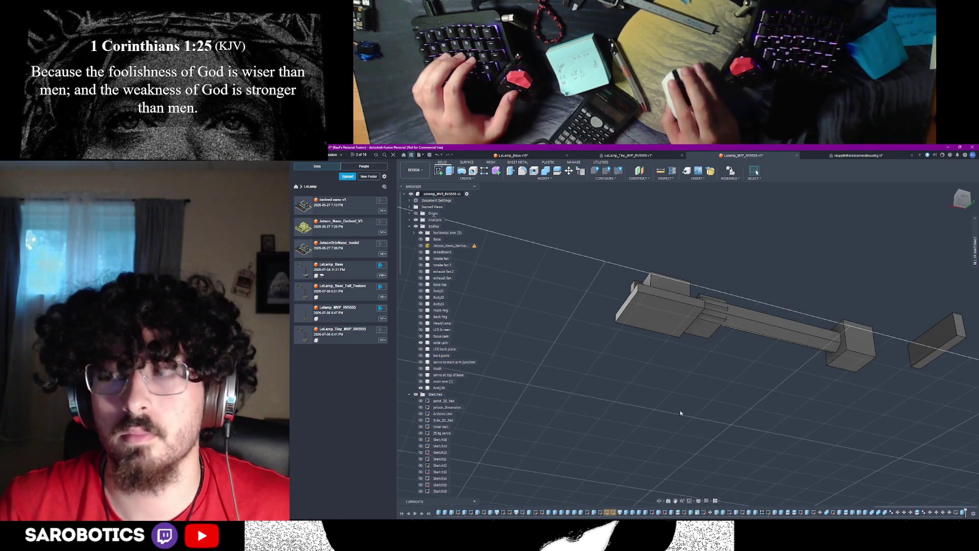
middle_click_drag(660, 500, 689, 405, "shift")
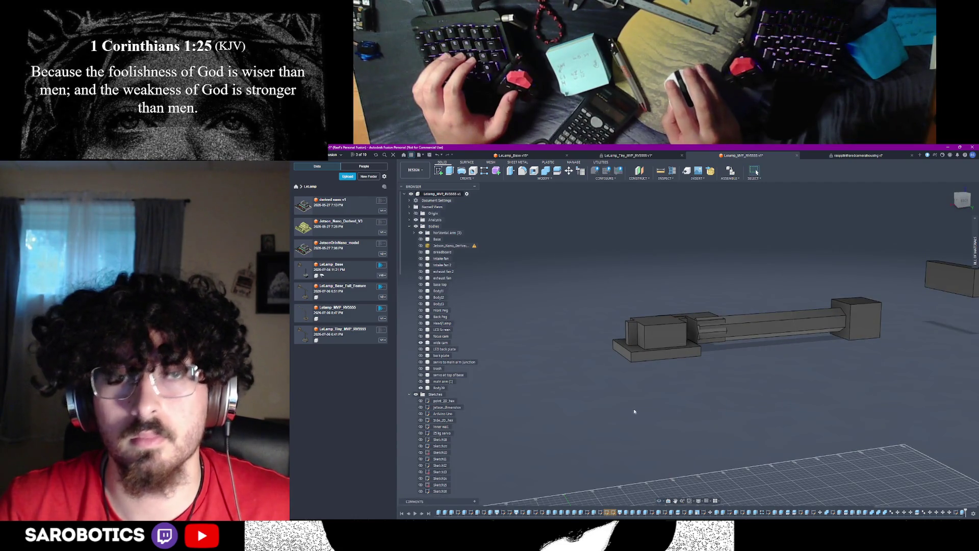
left_click(421, 382)
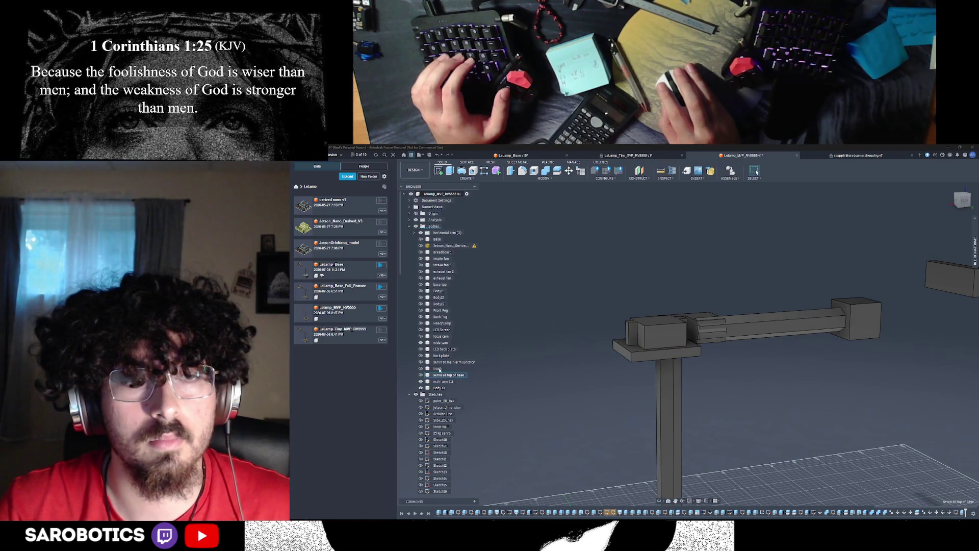
left_click(421, 356)
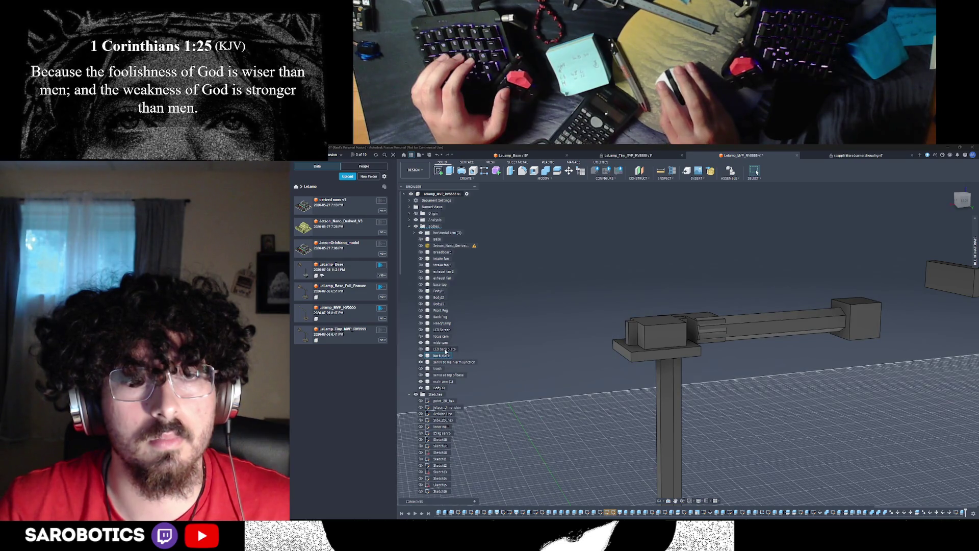
left_click(421, 357)
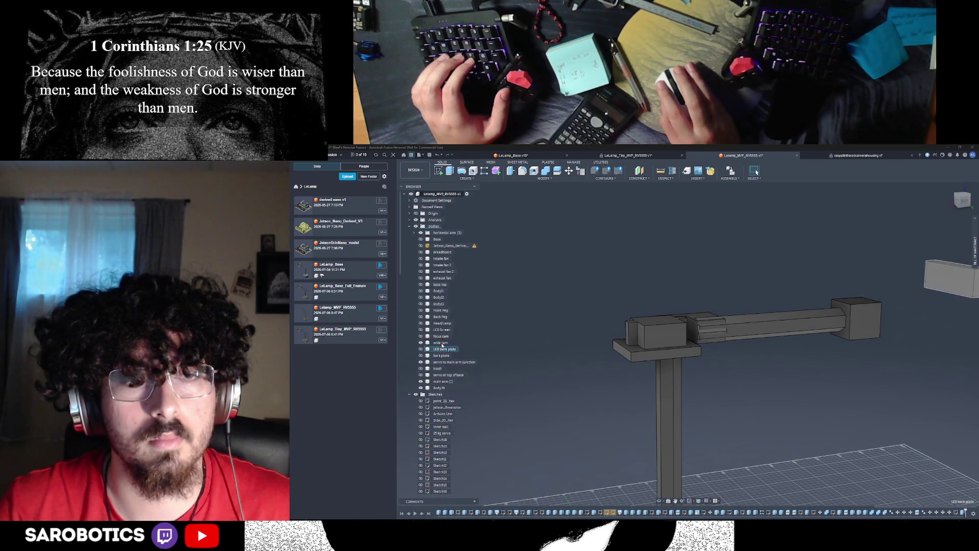
scroll(596, 445, "down", 2)
middle_click_drag(668, 501, 696, 463, "shift")
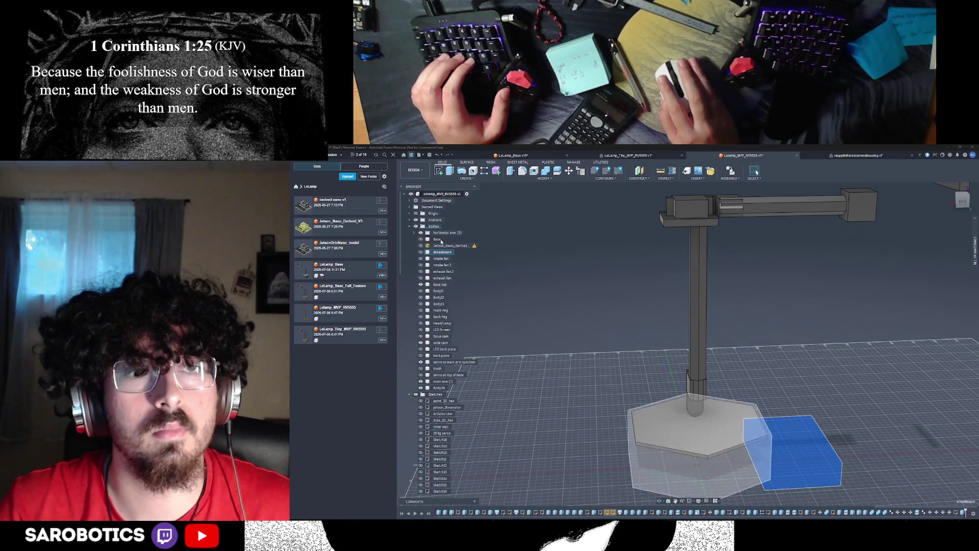
left_click(423, 239)
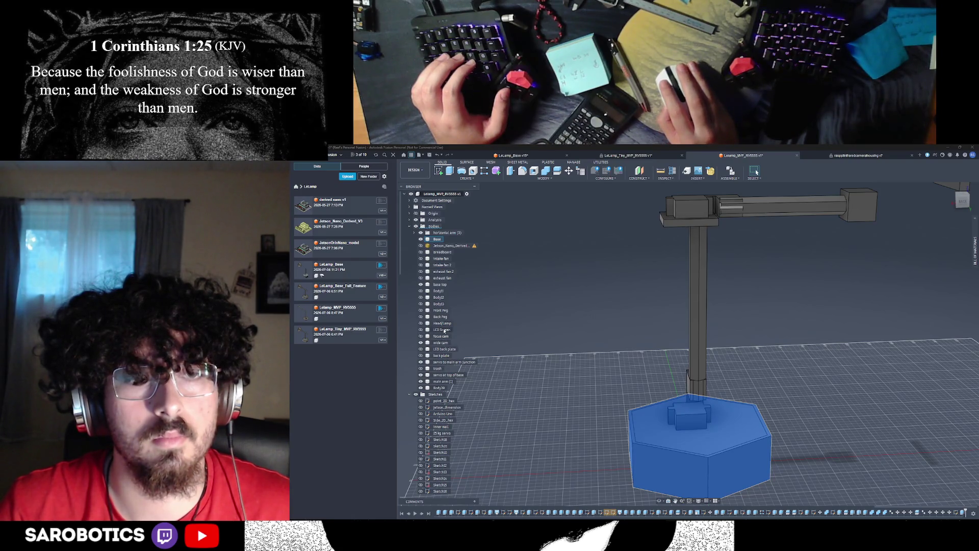
mouse_move(689, 345)
middle_mouse_down("shift")
mouse_move(728, 307)
mouse_move(579, 384)
middle_mouse_up("shift")
right_click(578, 383)
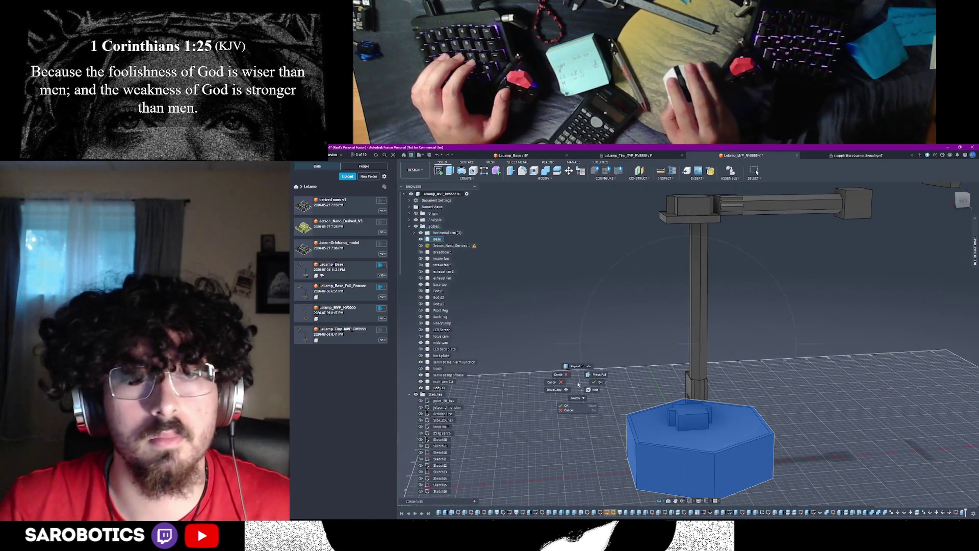
key("Escape")
left_click(558, 352)
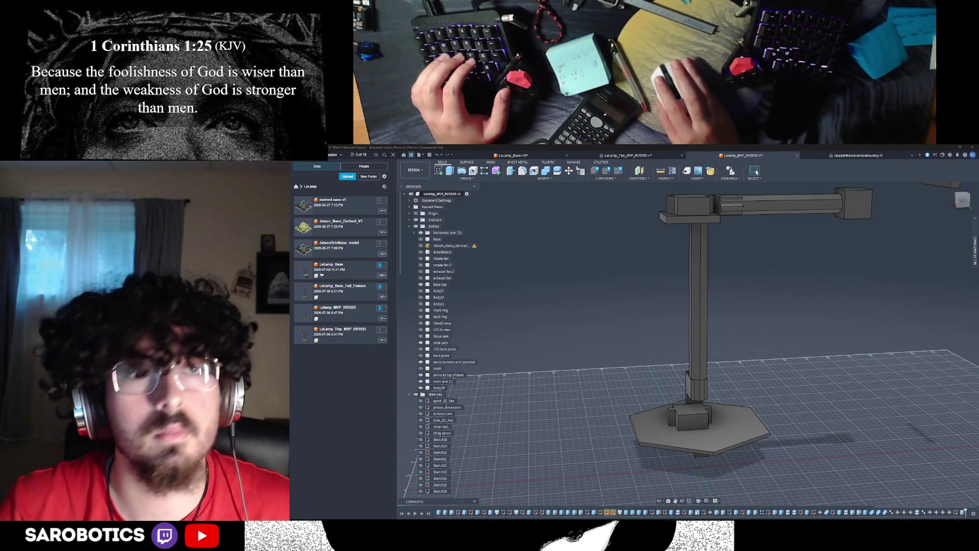
Make the hexagonal Base body solid again instead of ghosted and orbit around the lamp to inspect it
left_click(420, 240)
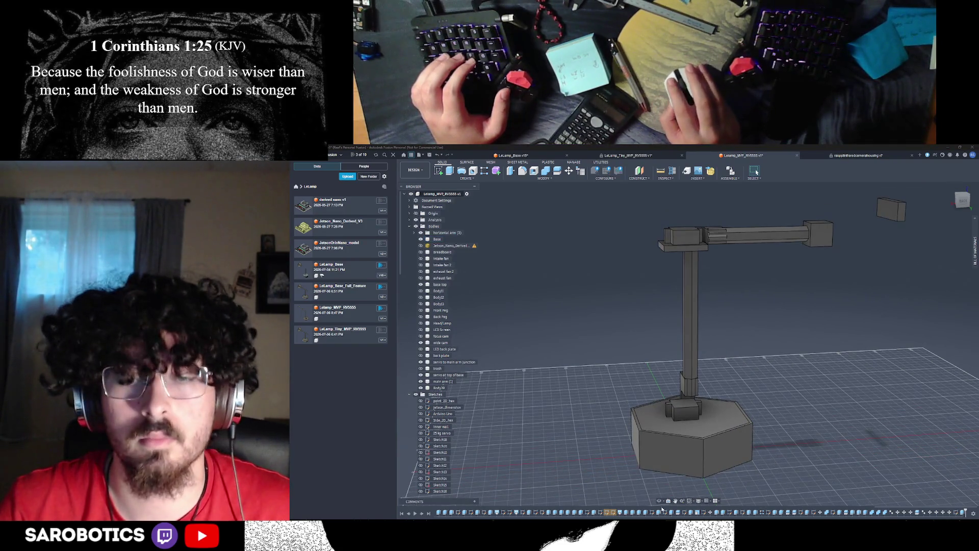
middle_click_drag(689, 344, 627, 345, "shift")
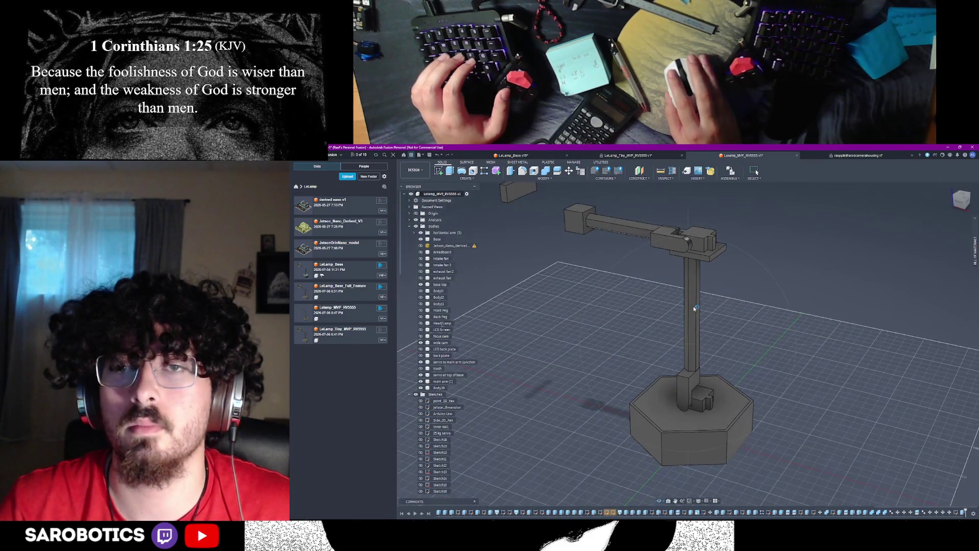
middle_click_drag(693, 308, 651, 313, "shift")
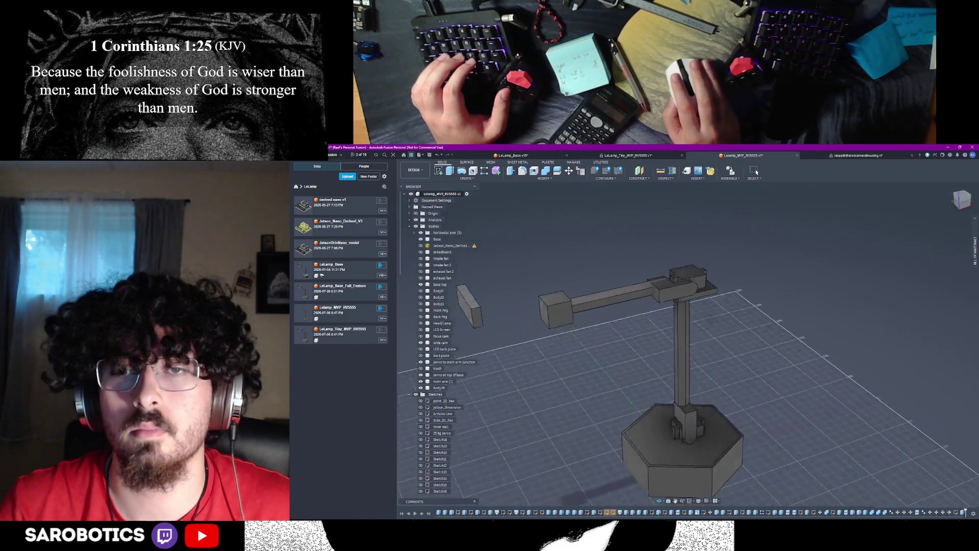
mouse_move(688, 345)
middle_mouse_down("shift")
mouse_move(635, 325)
mouse_move(674, 318)
middle_mouse_up("shift")
left_click(594, 318)
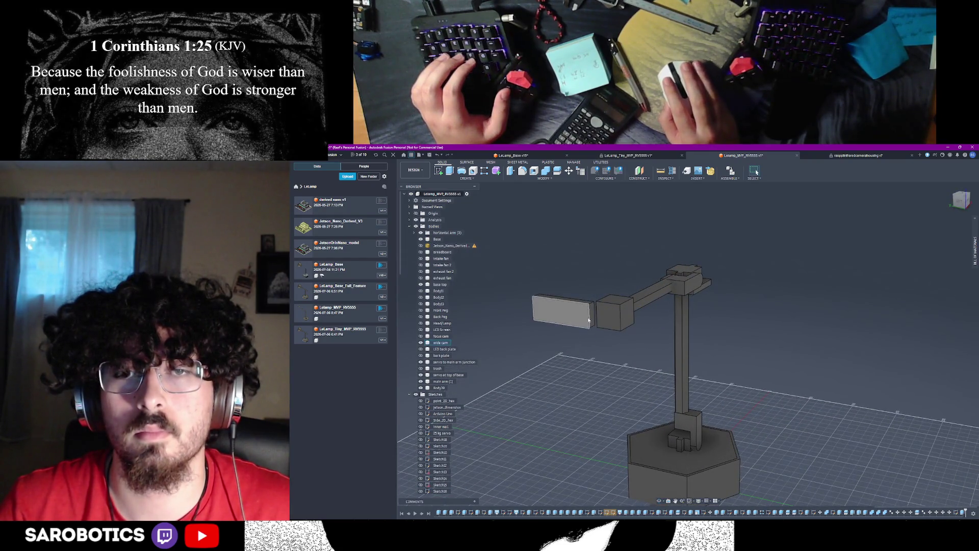
left_click(662, 485)
middle_click_drag(688, 345, 673, 344, "shift")
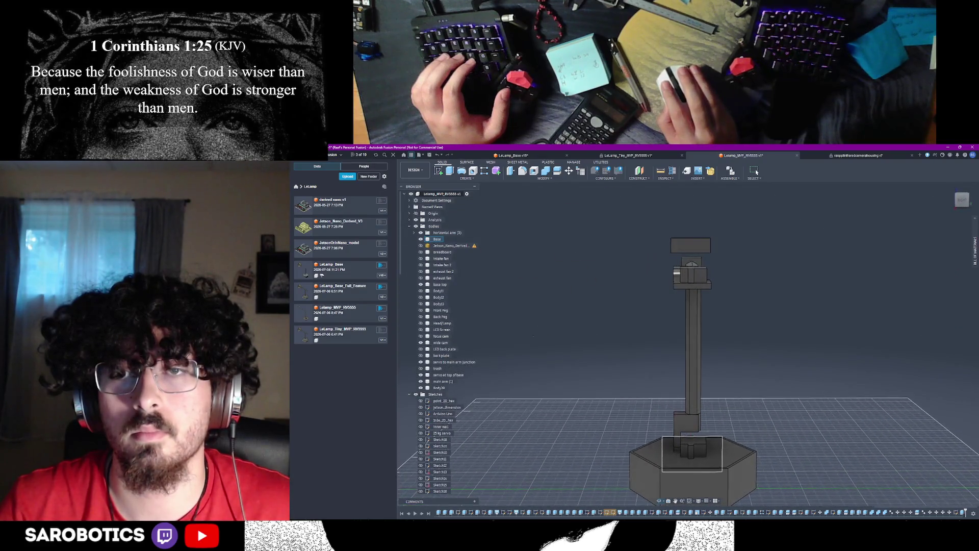
scroll(678, 294, "up", 3)
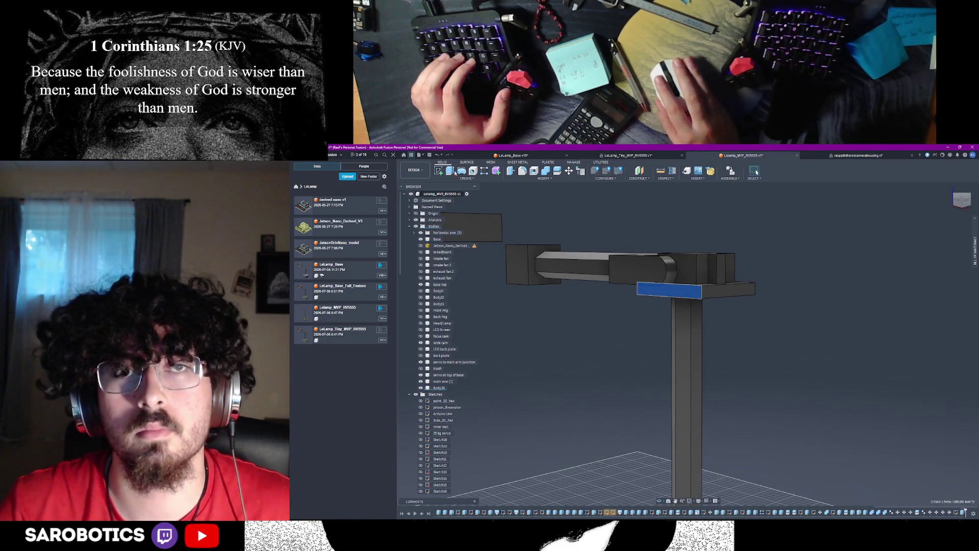
Start an Extrude on the plate's end face and check it from top and side views
key("e")
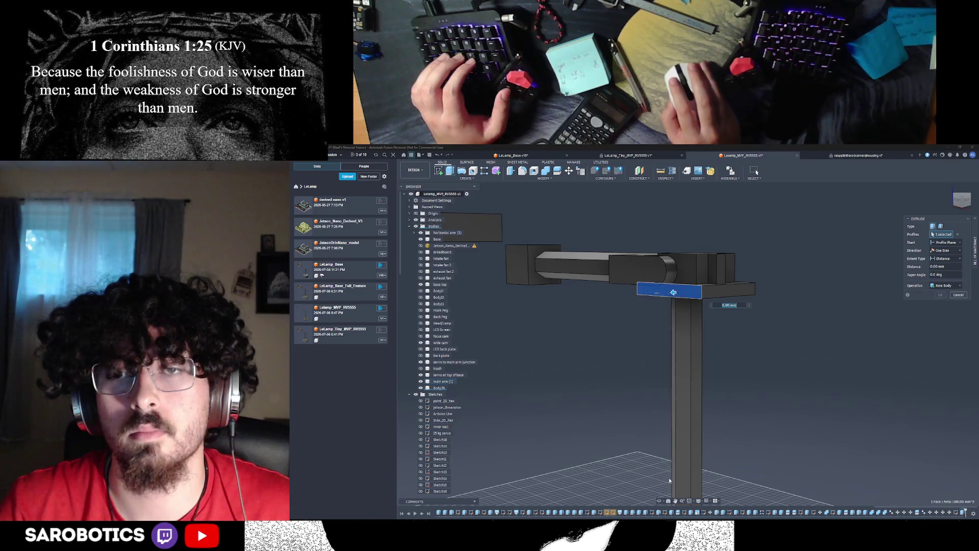
mouse_move(670, 480)
middle_mouse_down("shift")
mouse_move(884, 250)
mouse_move(671, 297)
middle_mouse_up("shift")
left_click(975, 240)
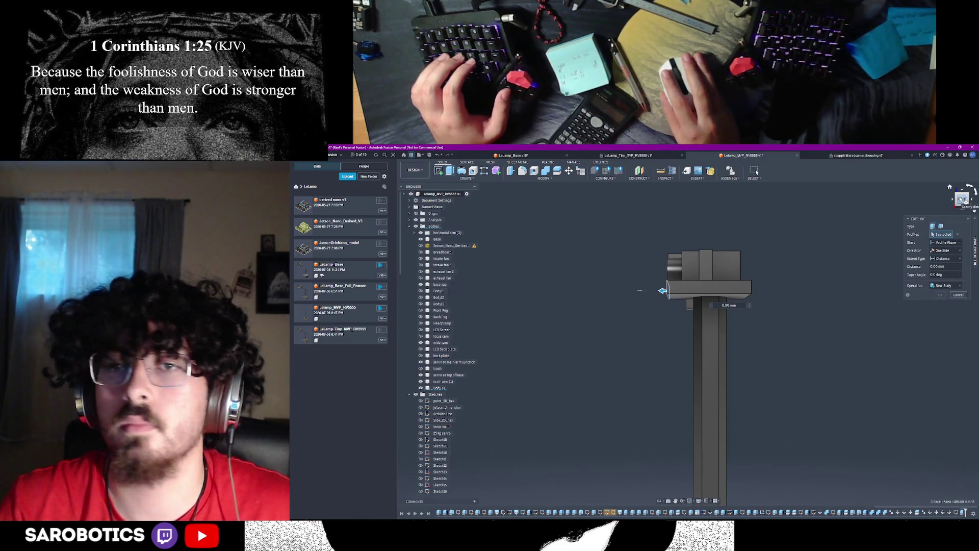
middle_click_drag(842, 291, 810, 309, "shift")
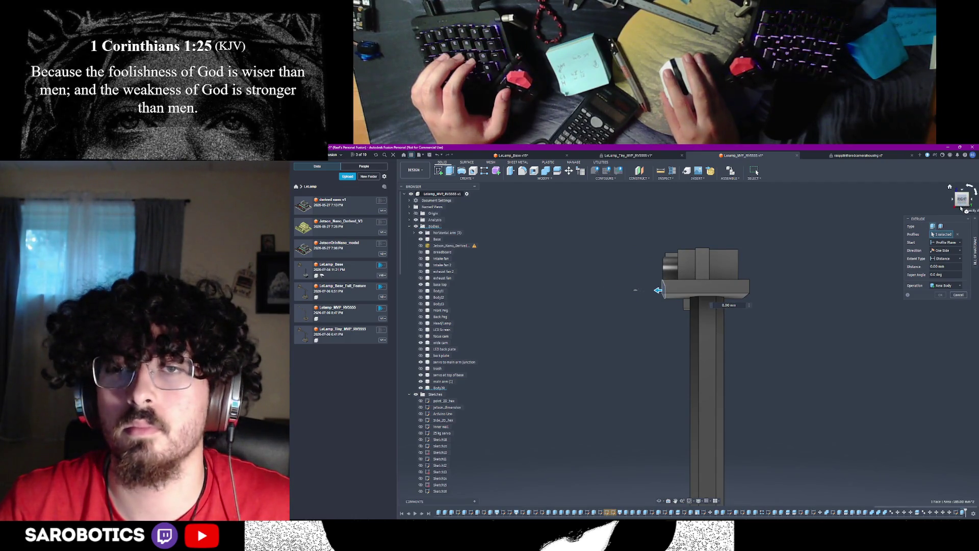
key("F6")
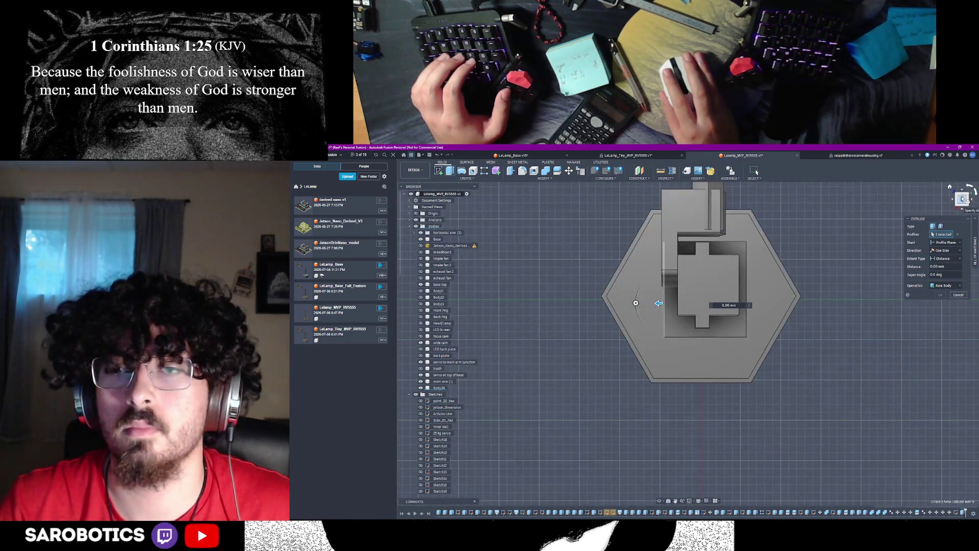
key("F5")
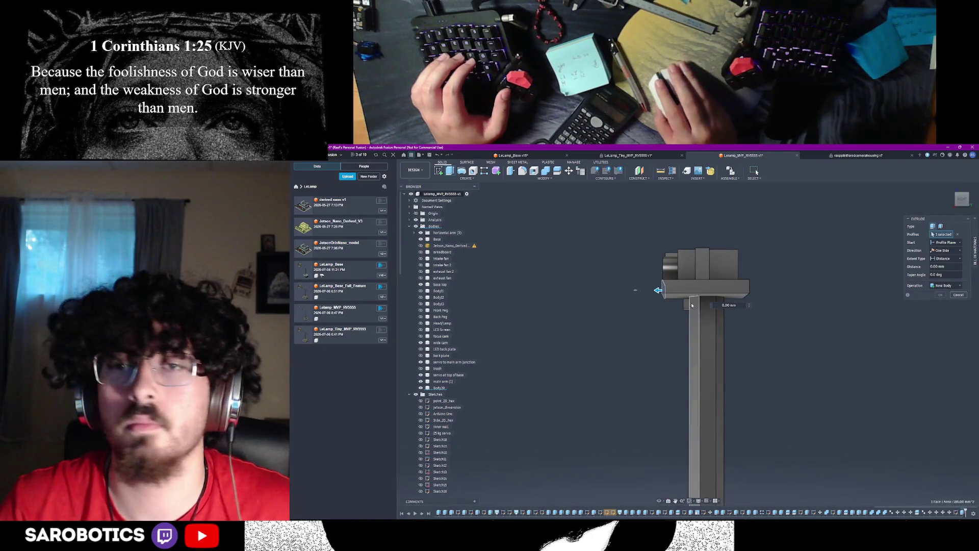
Drag the extrusion inward to a cut about 5 mm deep and apply it
left_click_drag(658, 290, 674, 290)
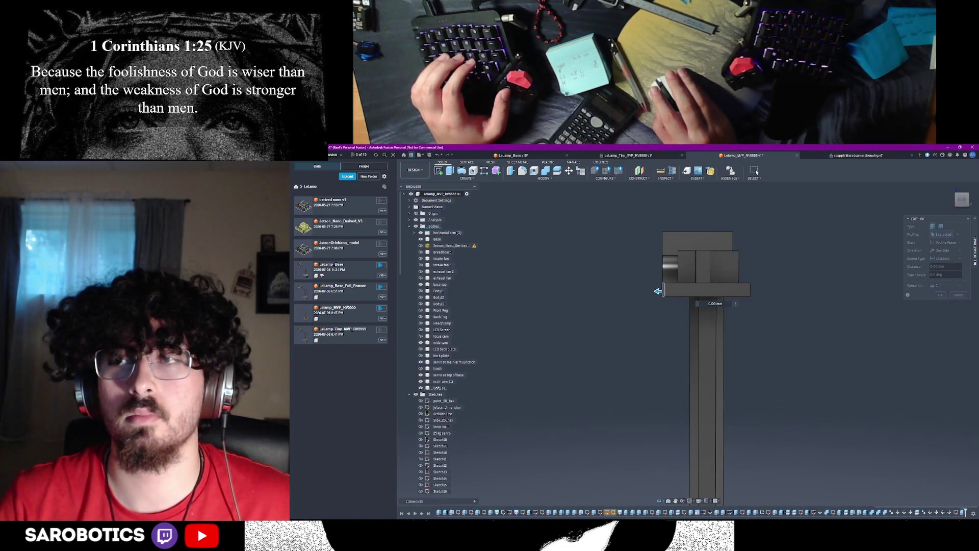
mouse_move(674, 290)
middle_mouse_down("shift")
mouse_move(958, 205)
mouse_move(635, 290)
mouse_move(635, 299)
mouse_move(635, 280)
mouse_move(637, 291)
middle_mouse_up("shift")
left_click(668, 291)
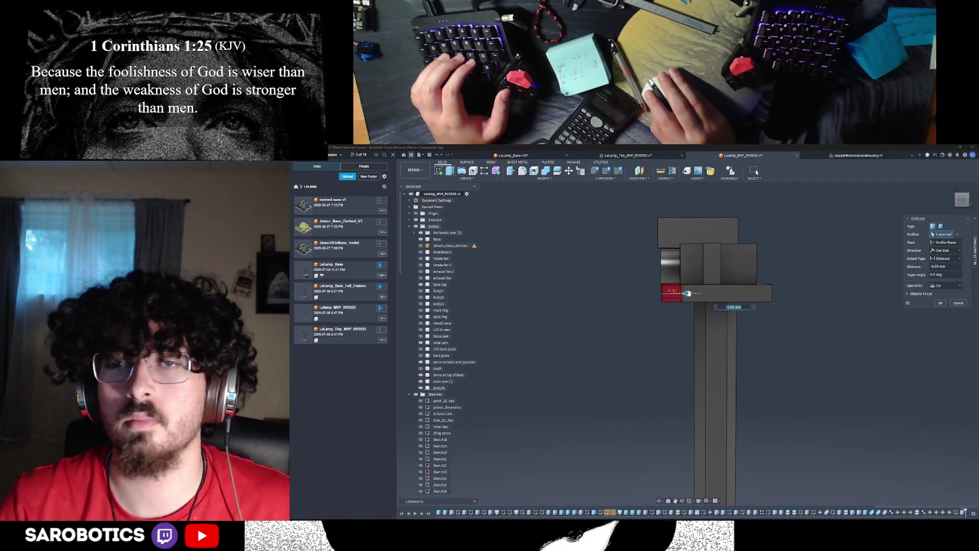
left_click_drag(686, 293, 689, 293)
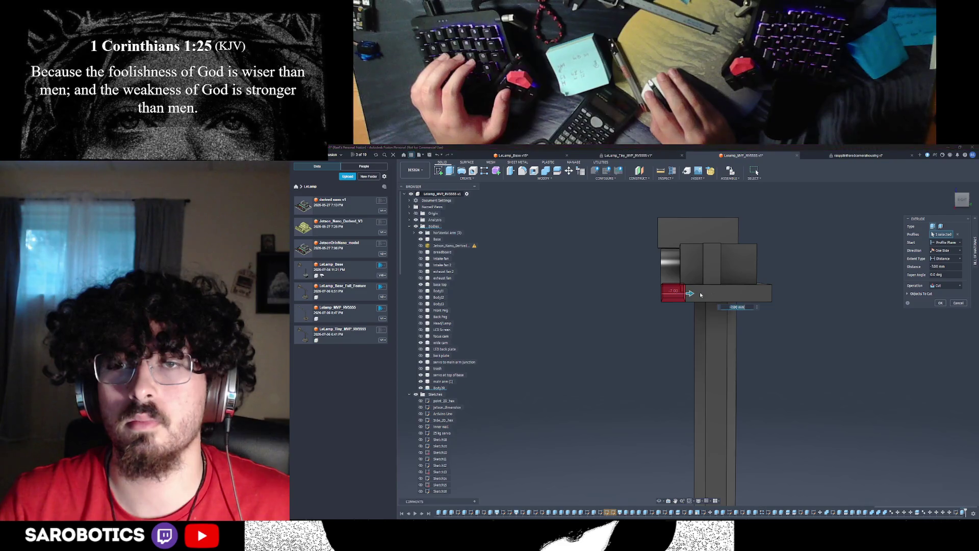
left_click(941, 303)
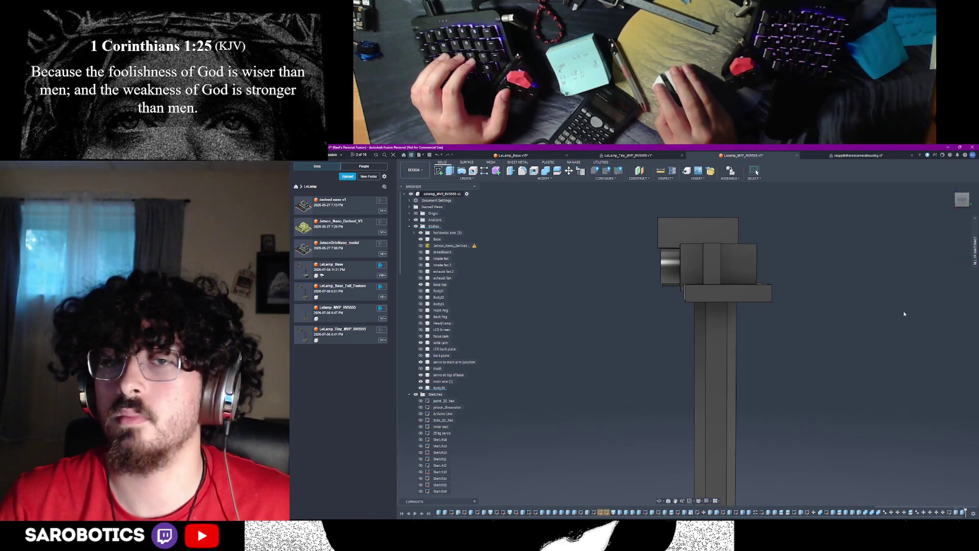
scroll(823, 344, "down", 2)
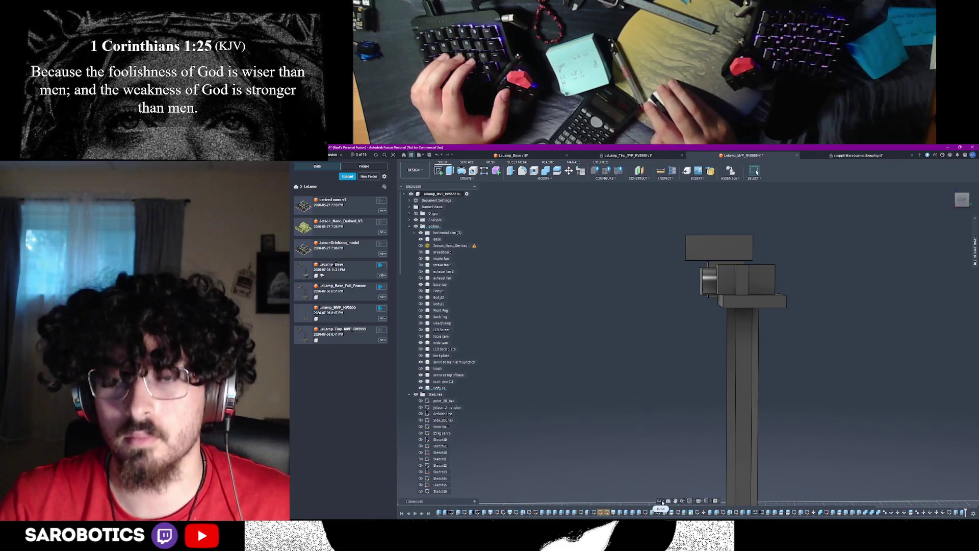
Select the joint block's end face at the top of the column and start an Extrude on it
mouse_move(715, 369)
middle_mouse_down("shift")
mouse_move(689, 360)
mouse_move(743, 312)
middle_mouse_up("shift")
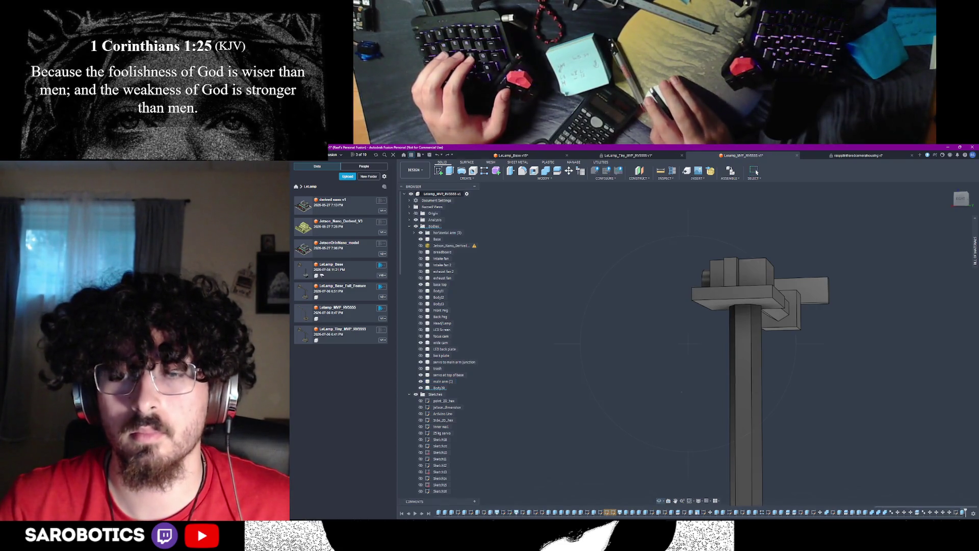
left_click_drag(682, 392, 693, 398)
key("Escape")
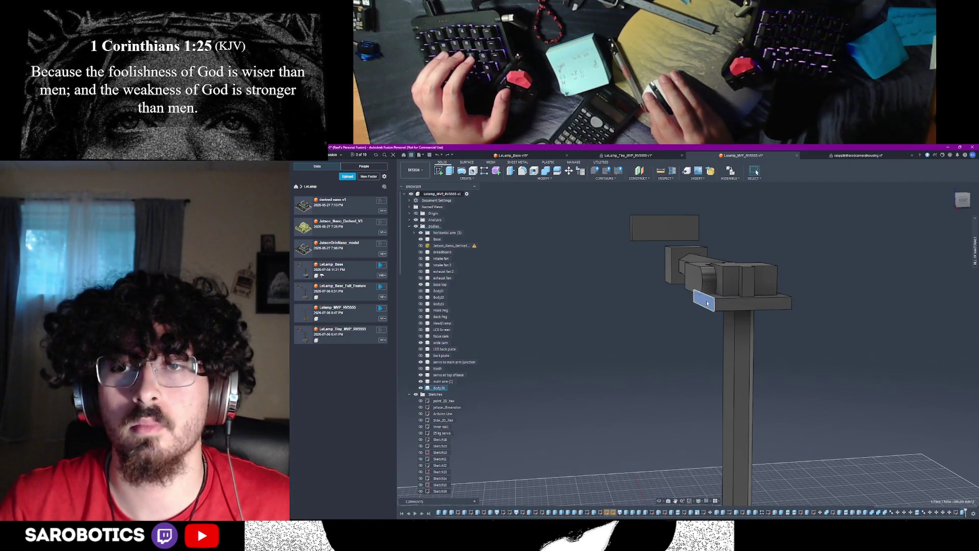
left_click(707, 303)
key("e")
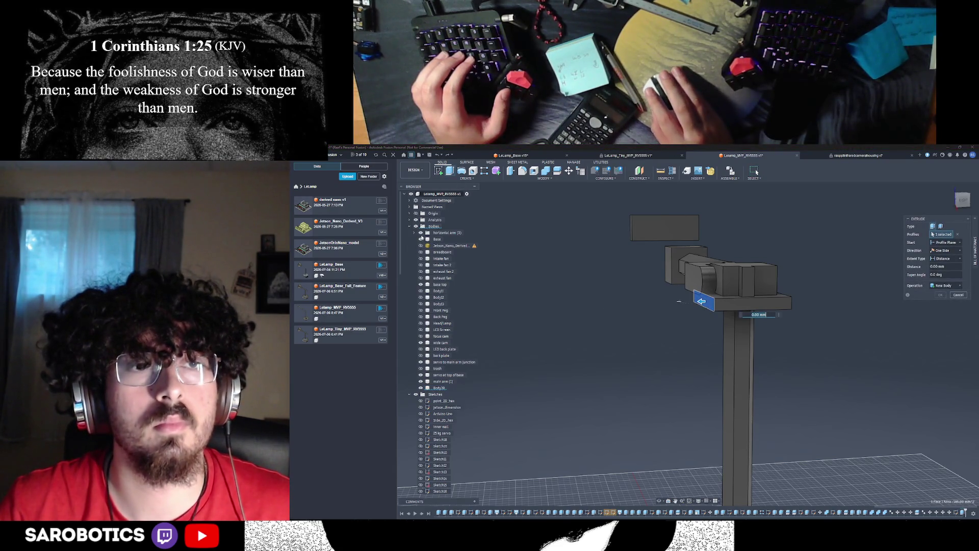
left_click(420, 232)
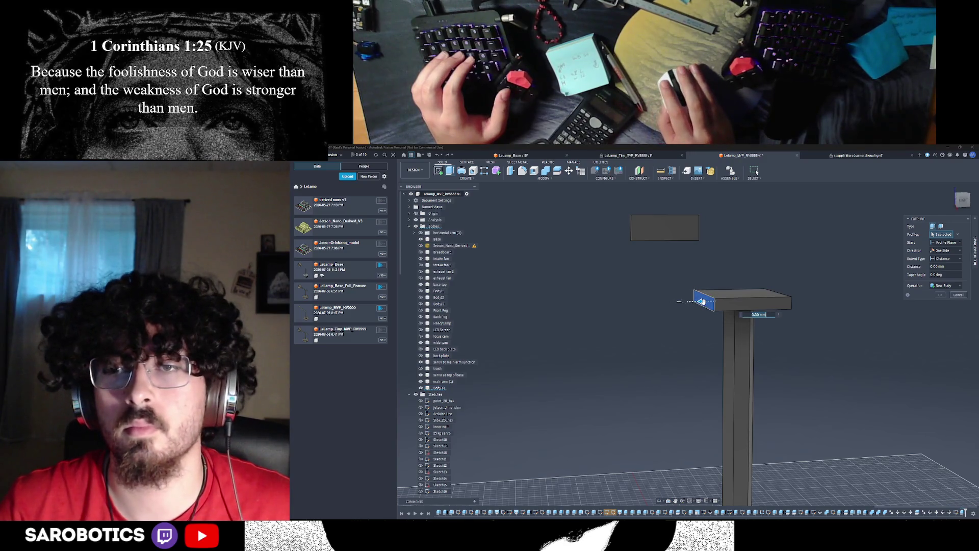
left_click(421, 233)
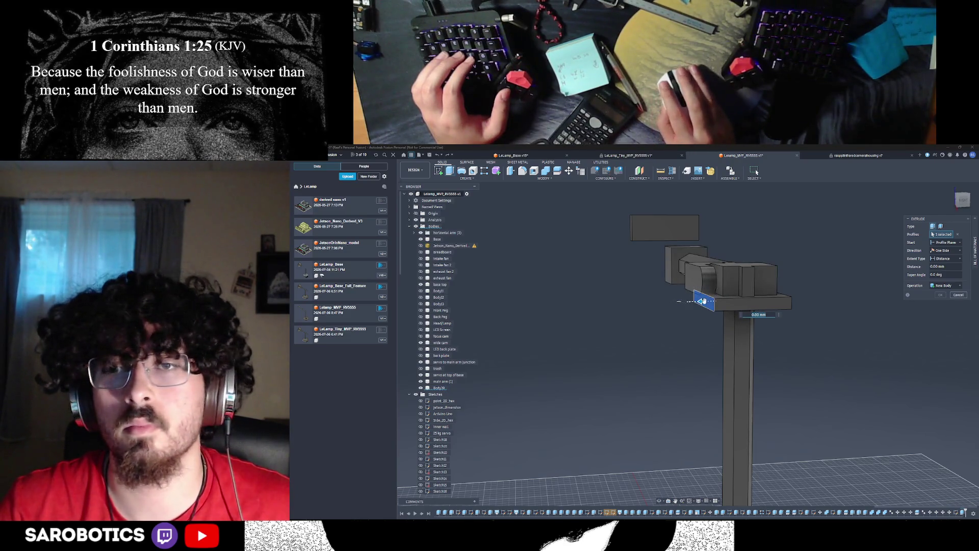
Pull the extrusion inward as a 6.50 mm cut notch into the joint block and apply it
left_click_drag(701, 301, 720, 300)
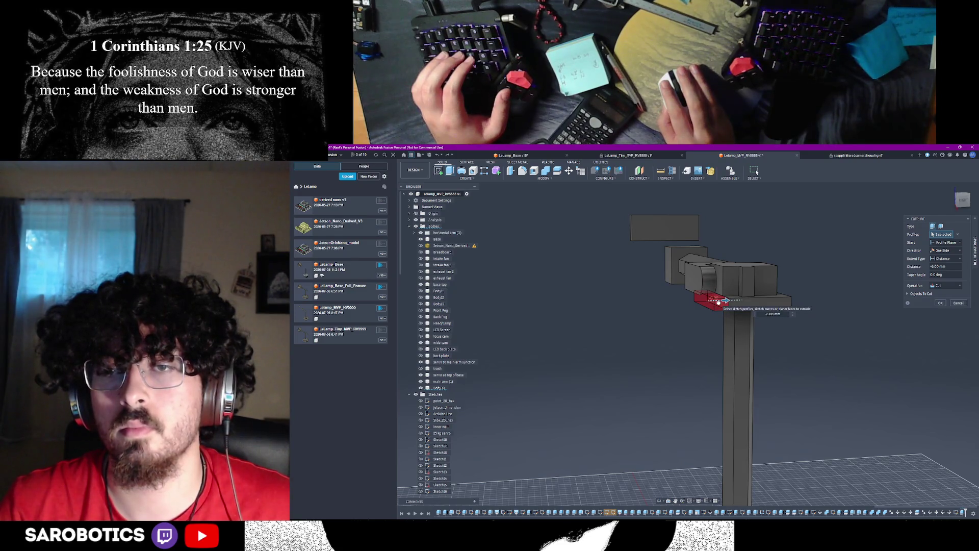
left_click(962, 200)
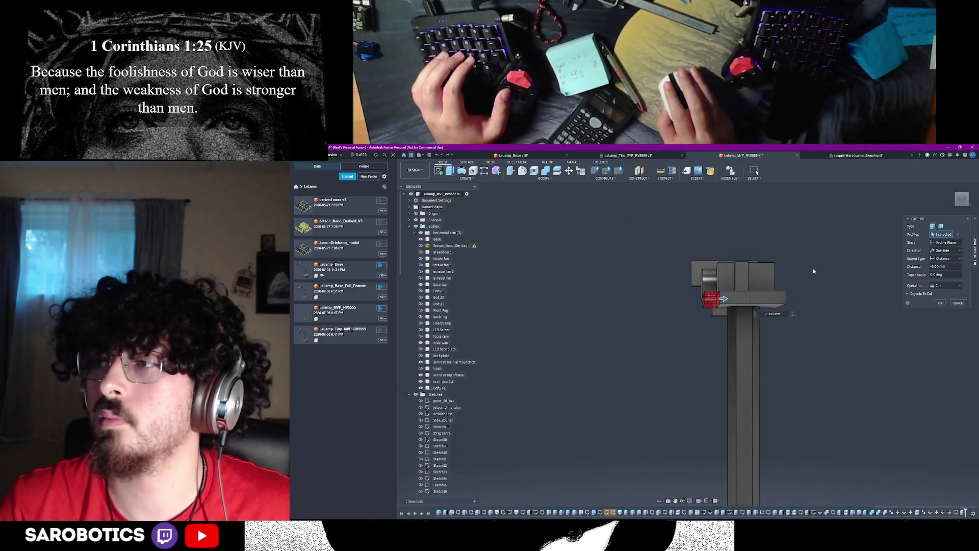
middle_click_drag(657, 499, 674, 475, "shift")
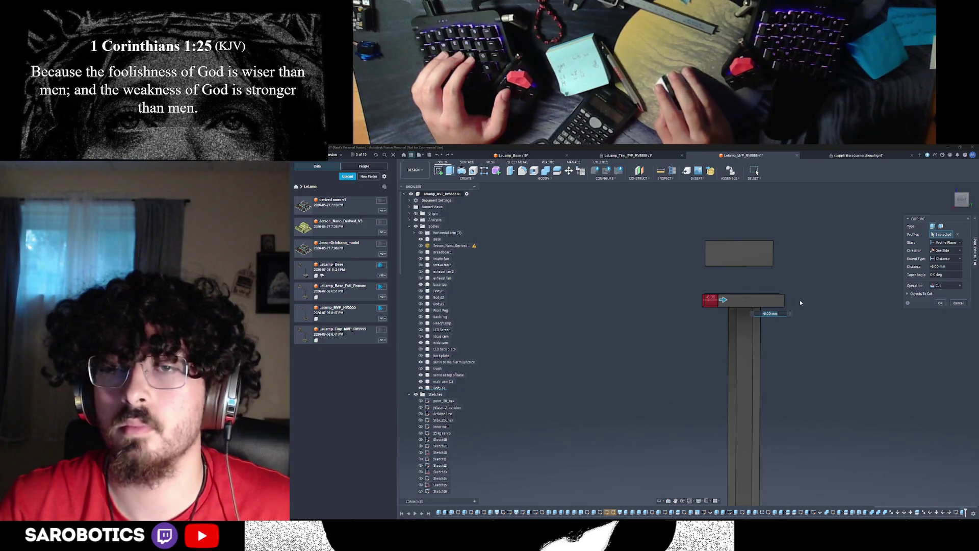
left_click(939, 302)
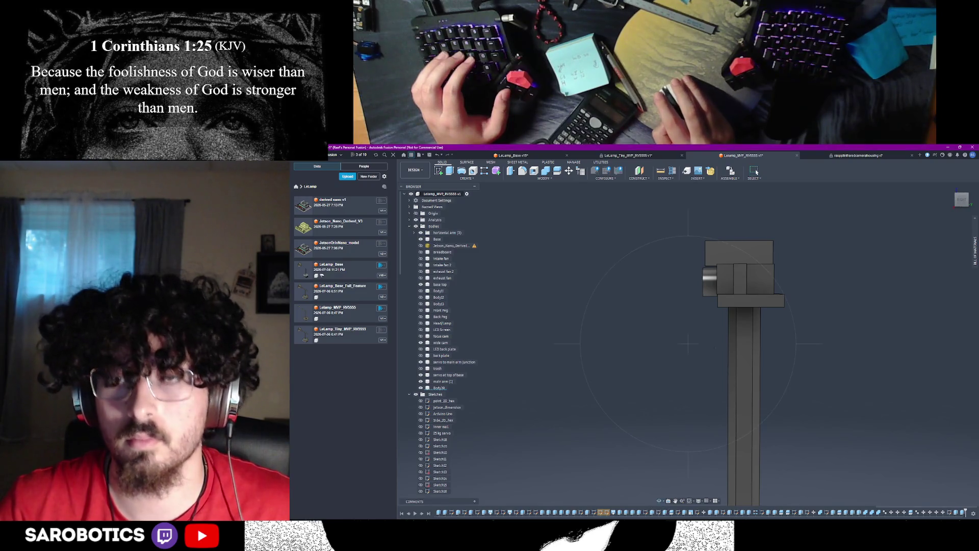
Extrude-cut the arm profile where it meets the column and apply the cut
mouse_move(709, 371)
middle_mouse_down("shift")
mouse_move(700, 368)
mouse_move(712, 359)
middle_mouse_up("shift")
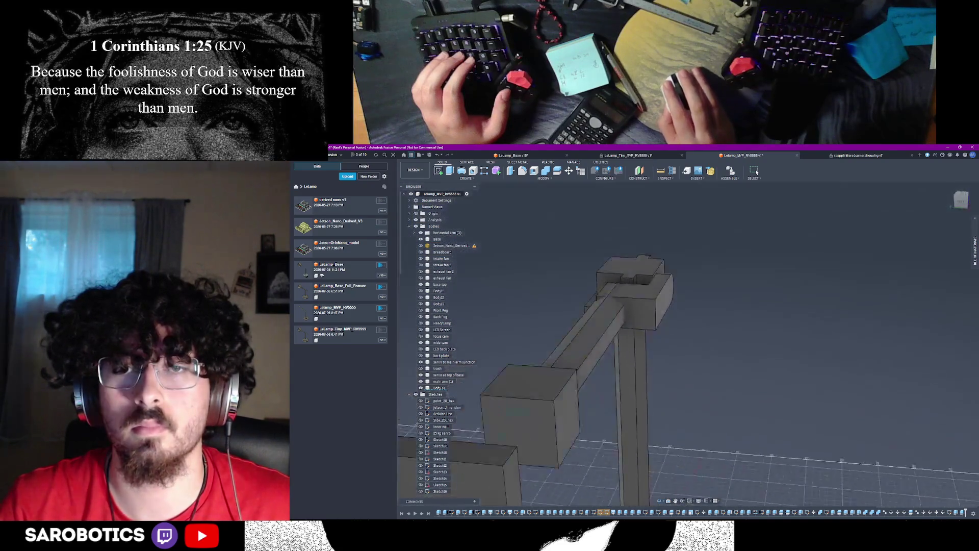
middle_click_drag(683, 330, 683, 329, "shift")
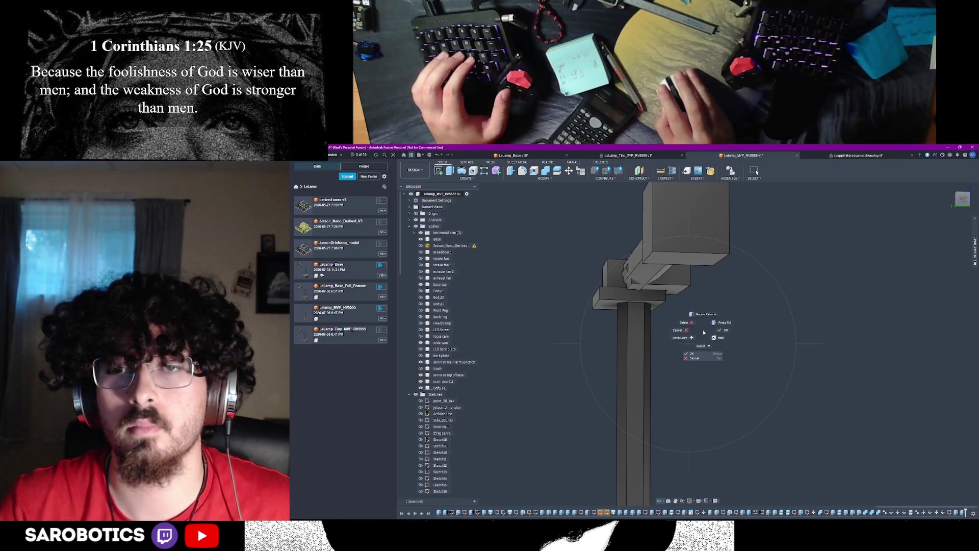
key("Escape")
left_click(623, 294)
type("e")
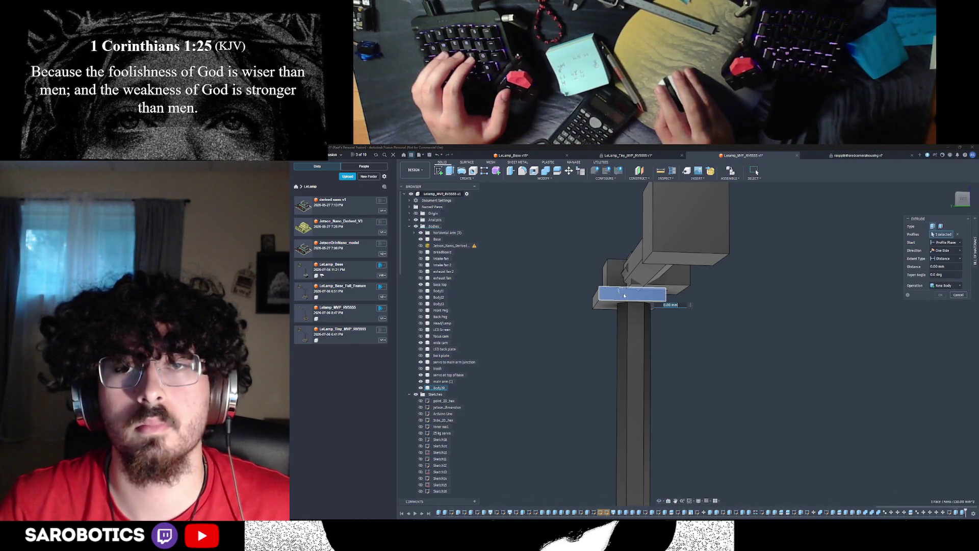
type("-6")
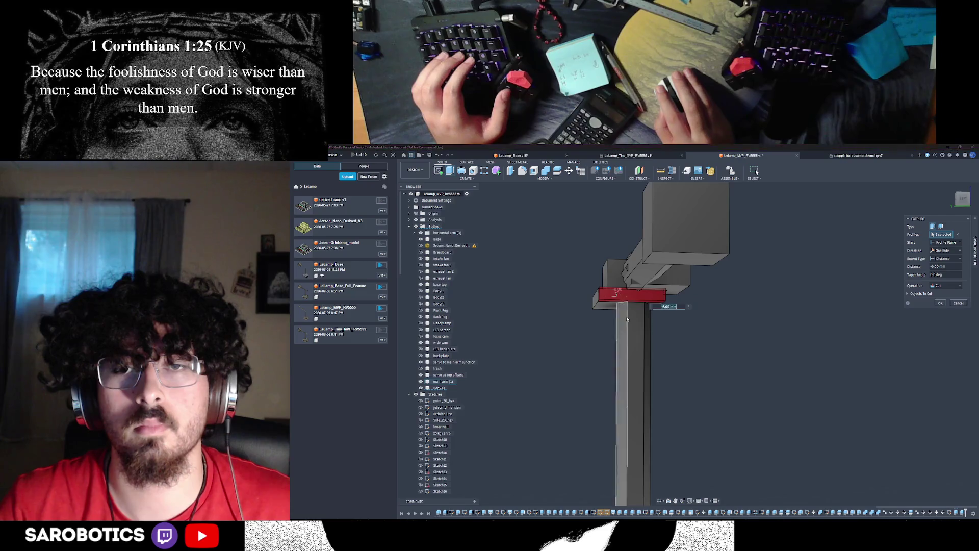
mouse_move(648, 474)
middle_mouse_down("shift")
mouse_move(688, 429)
mouse_move(732, 323)
middle_mouse_up("shift")
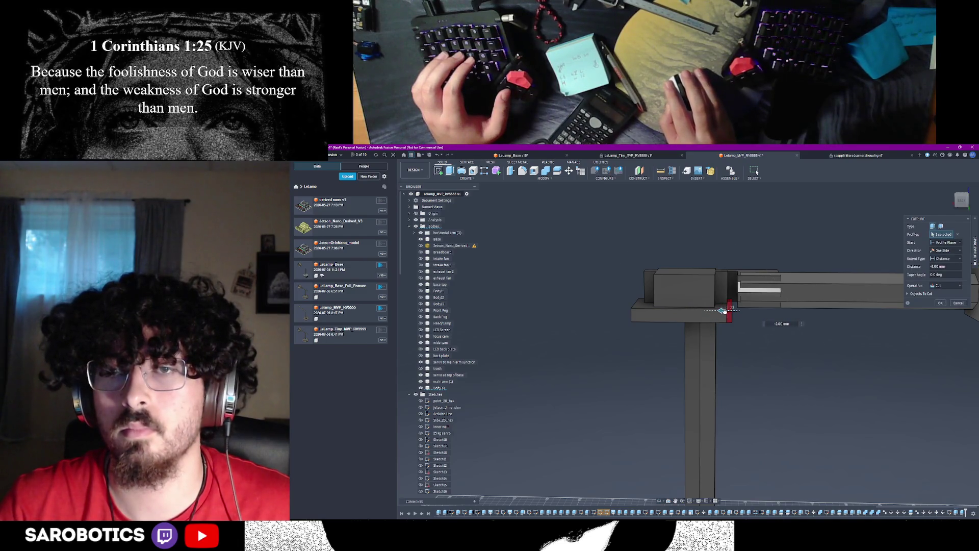
left_click(934, 304)
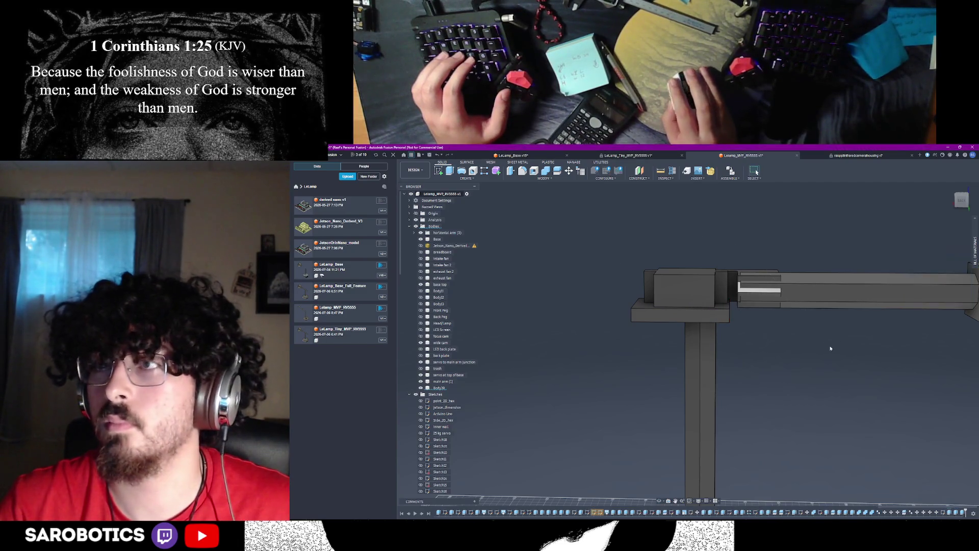
scroll(796, 394, "down", 3)
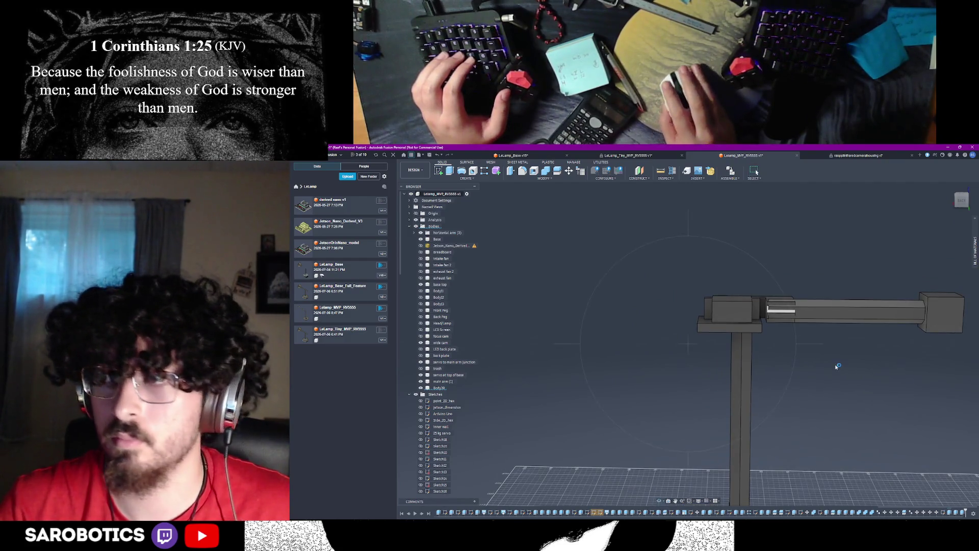
Orbit around the lamp arm and start Split Body on the horizontal arm from the context commands
mouse_move(735, 329)
middle_mouse_down("shift")
mouse_move(811, 291)
mouse_move(719, 223)
mouse_move(772, 273)
mouse_move(828, 414)
middle_mouse_up("shift")
scroll(772, 273, "up", 3)
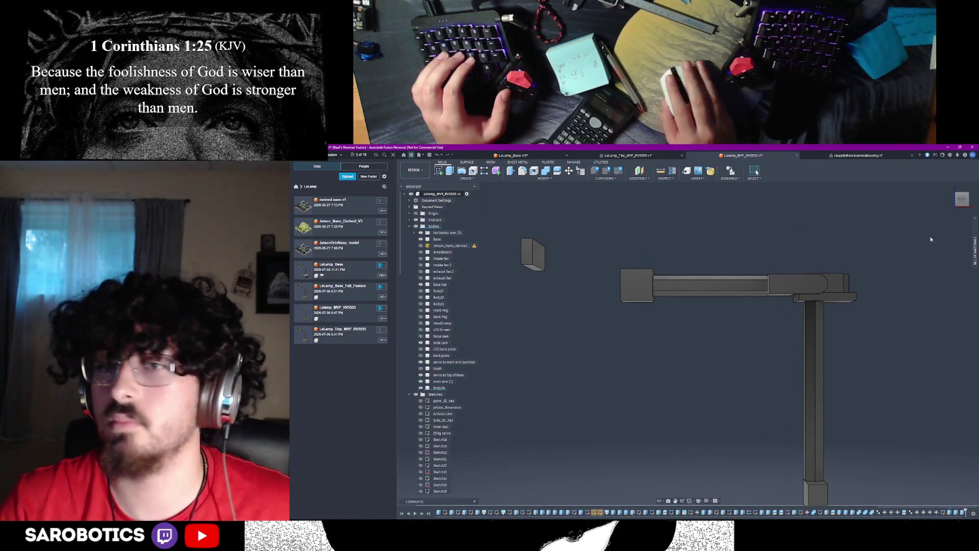
left_click(660, 501)
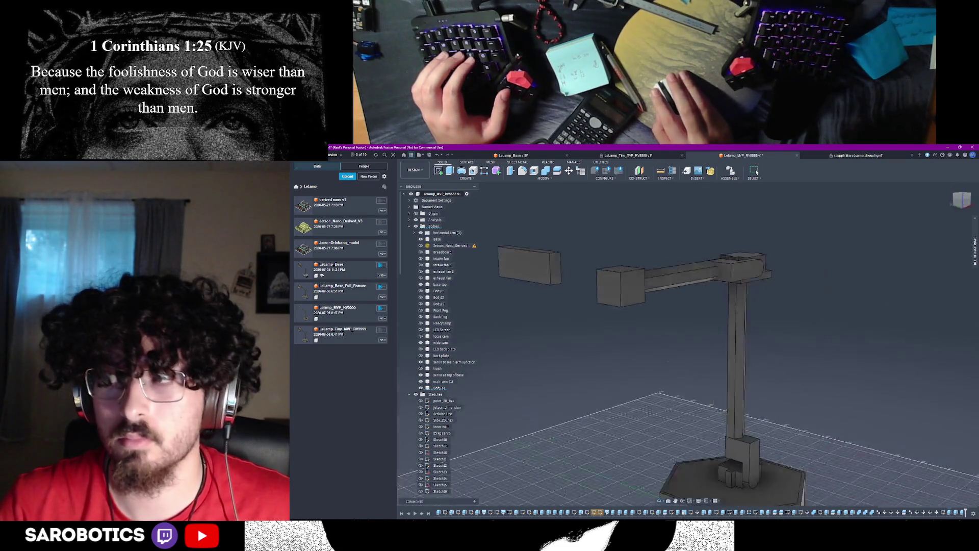
left_click_drag(667, 429, 660, 355)
right_click(660, 355)
key("Escape")
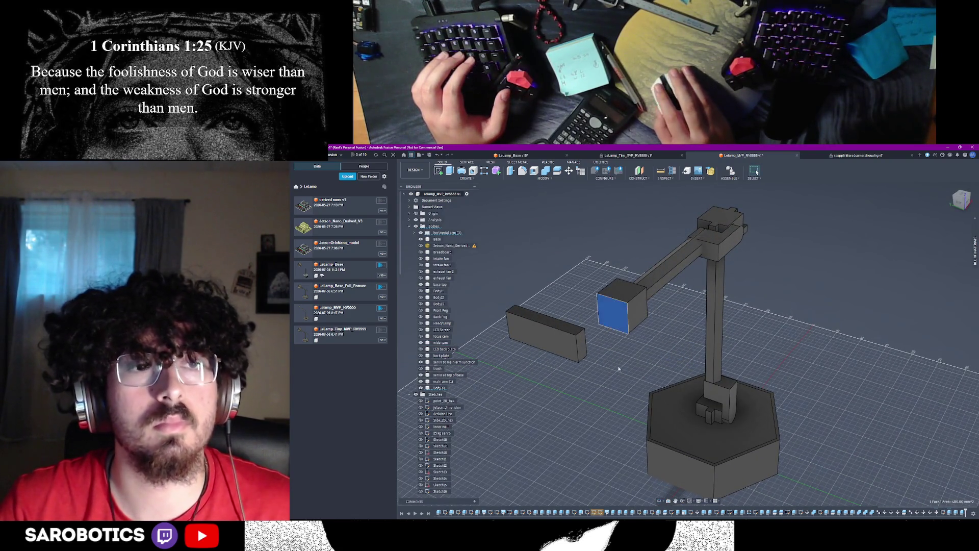
middle_click_drag(618, 368, 638, 322, "shift")
right_click(638, 322)
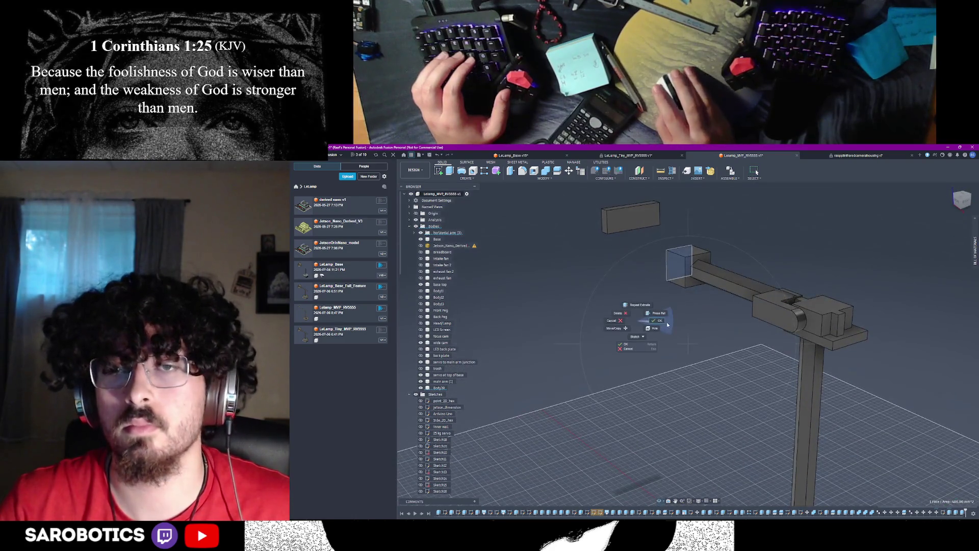
left_click(668, 325)
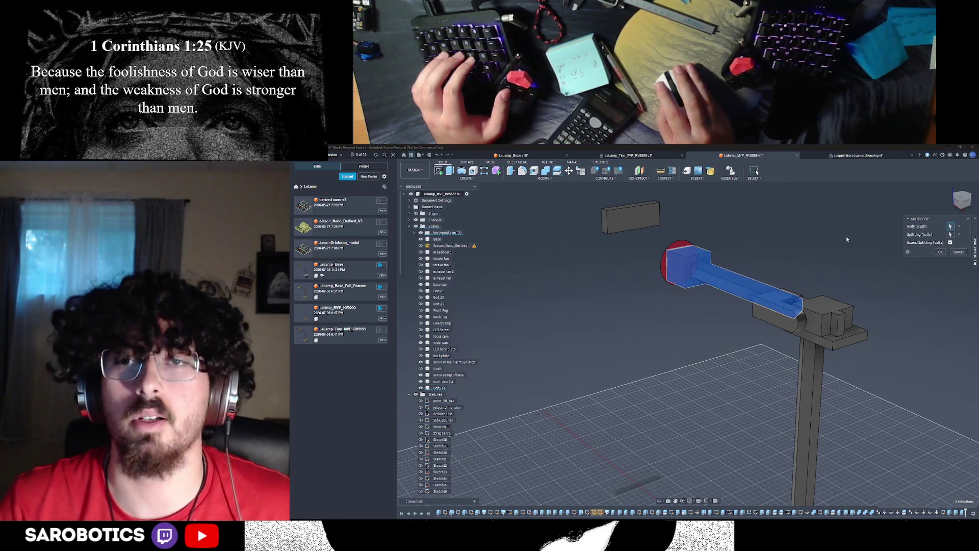
Restart Split Body and split the horizontal arm at the end box's front face, creating horizontal body (1)
left_click(974, 246)
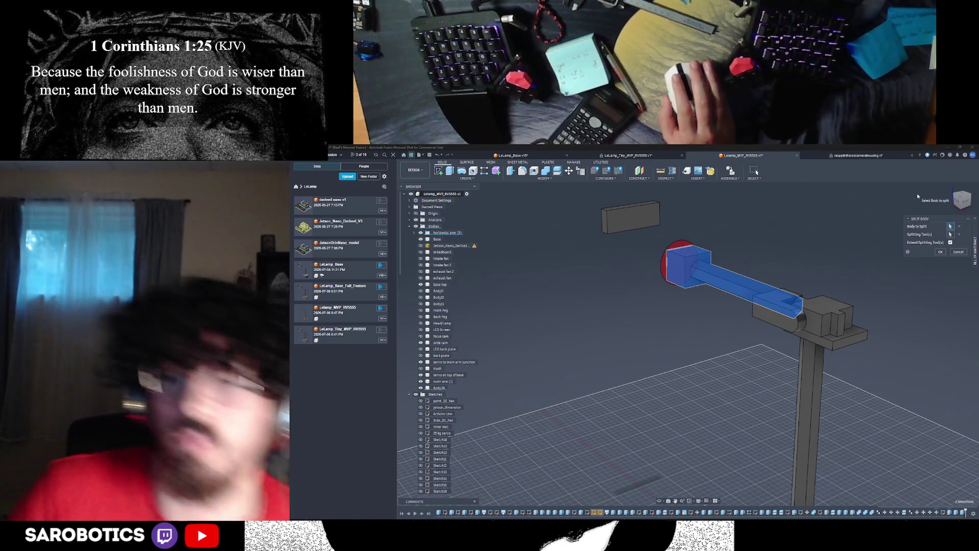
left_click(958, 252)
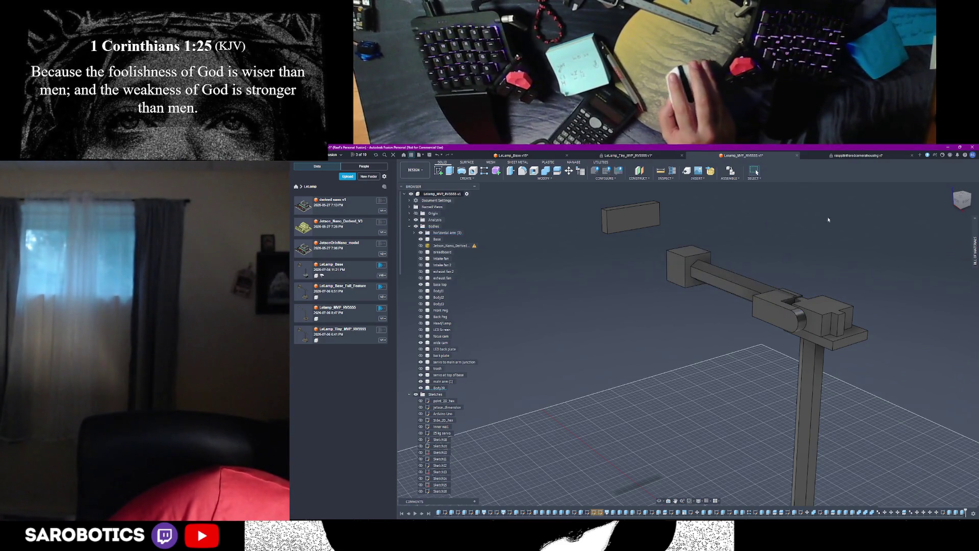
left_click(692, 261)
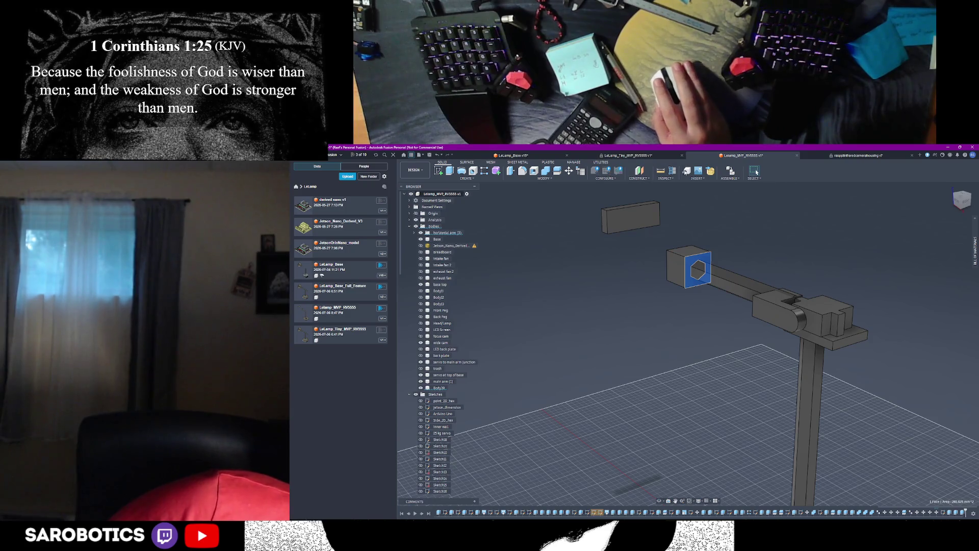
left_click(533, 176)
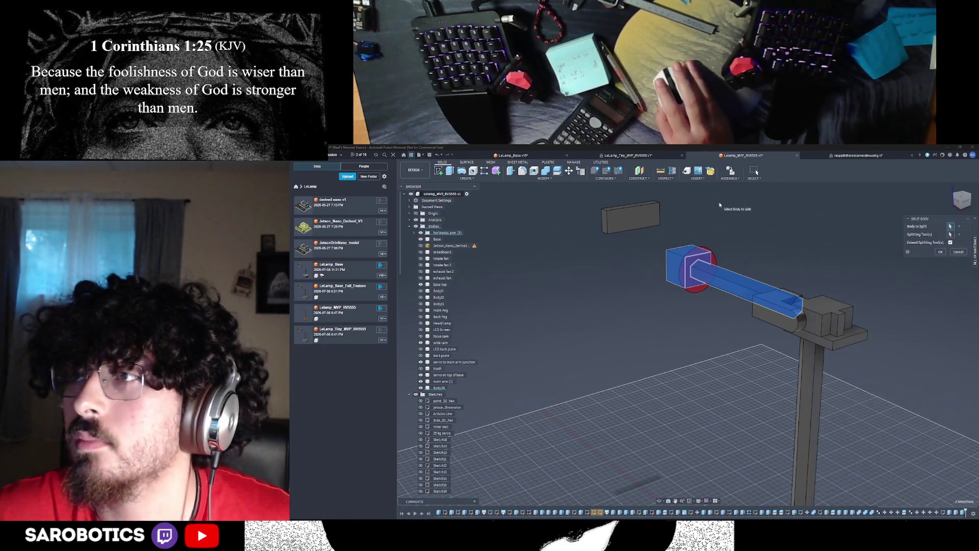
left_click(941, 253)
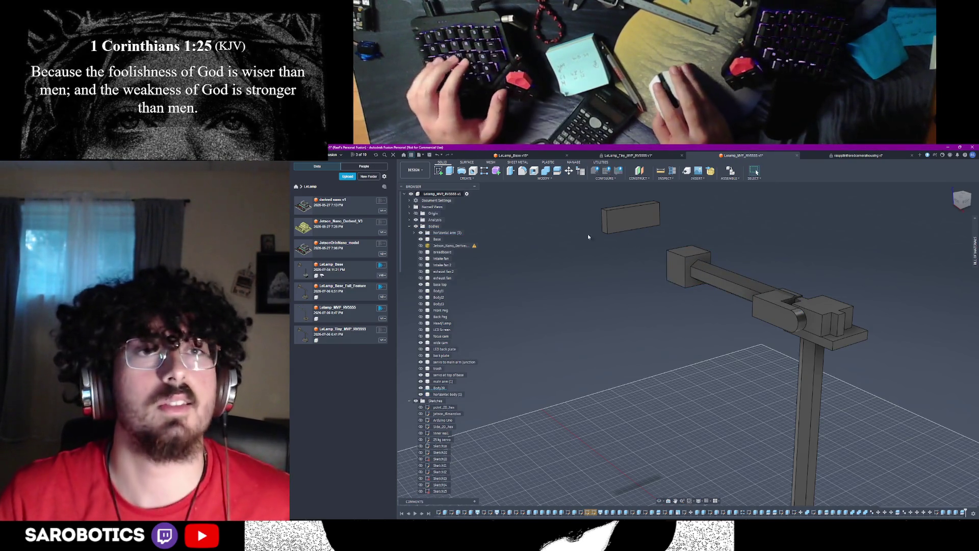
middle_click_drag(672, 299, 551, 305, "shift")
middle_click_drag(689, 345, 781, 338, "shift")
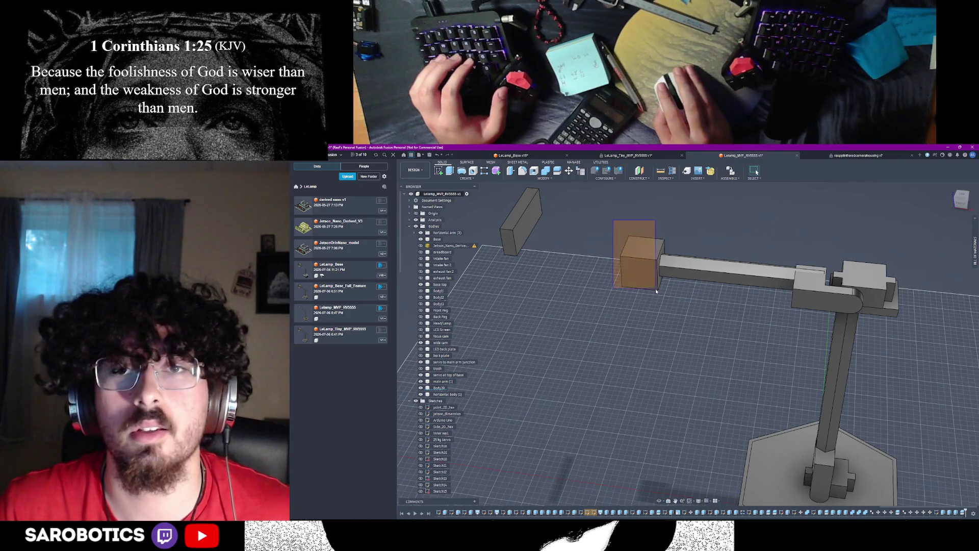
left_click_drag(656, 288, 657, 293)
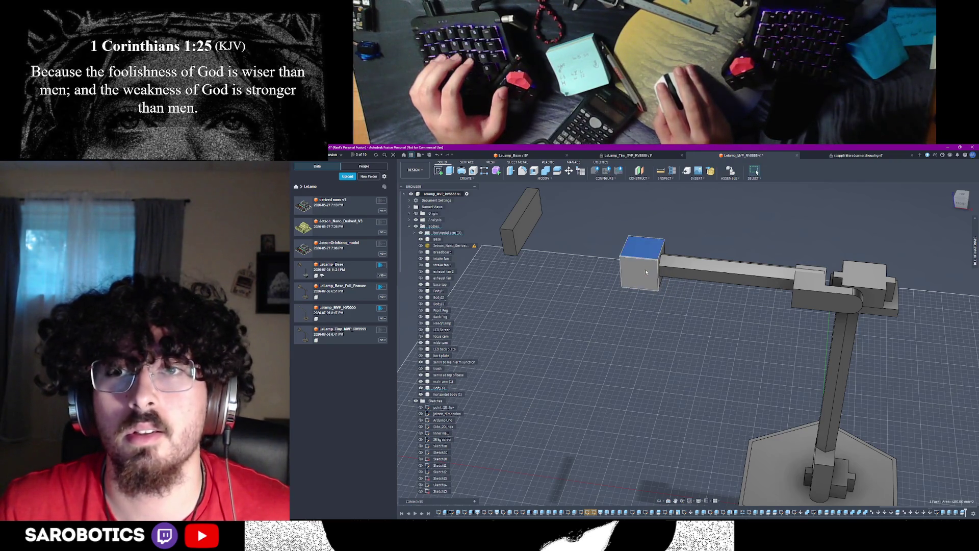
left_click(646, 268)
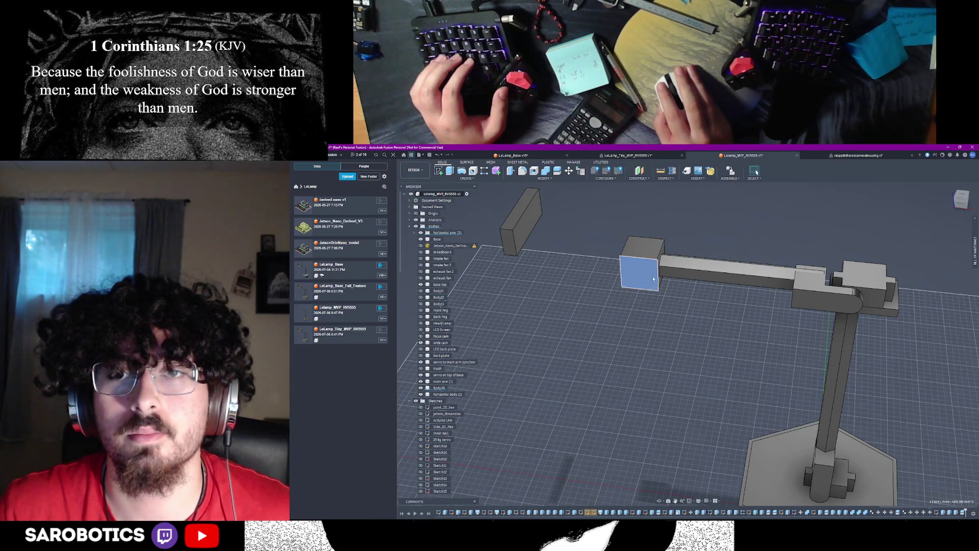
key("e")
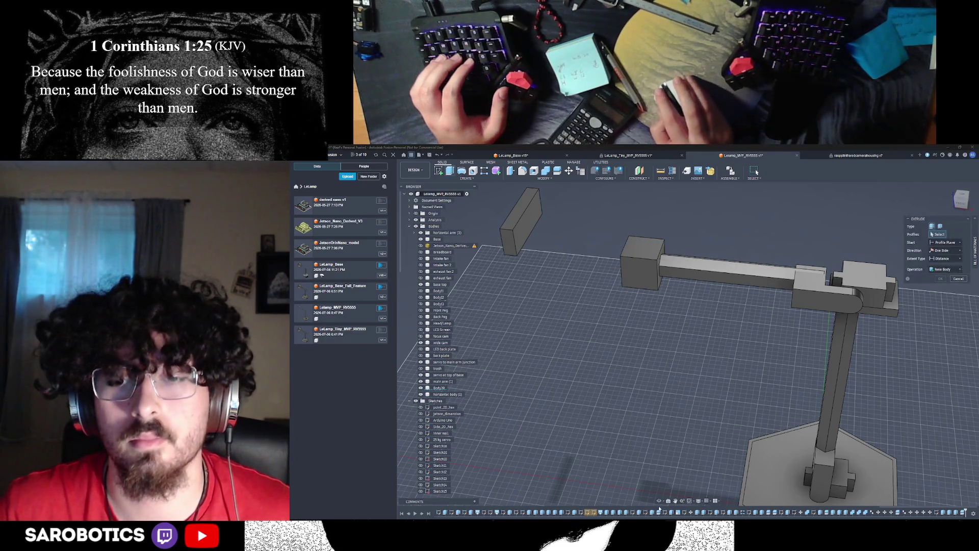
mouse_move(689, 344)
middle_mouse_down("shift")
mouse_move(735, 345)
mouse_move(712, 345)
middle_mouse_up("shift")
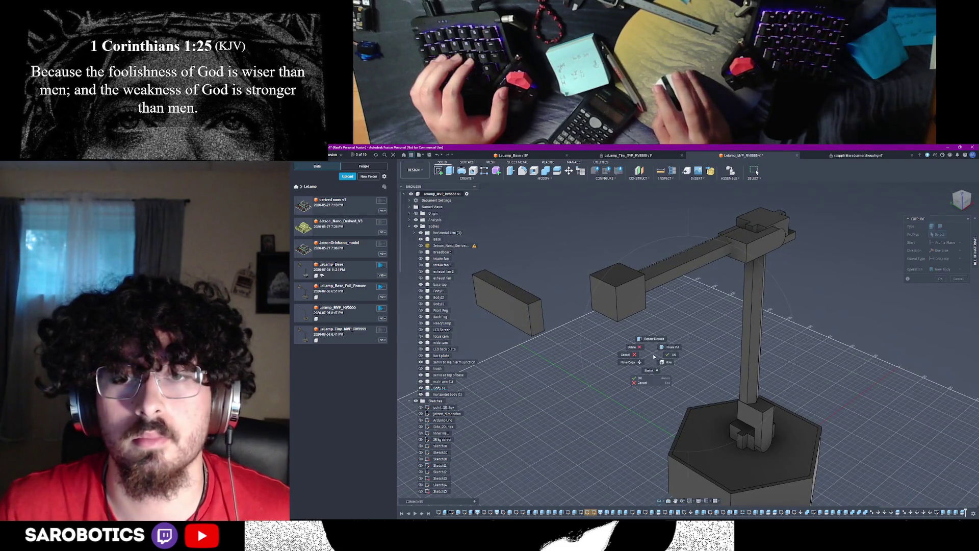
left_click(645, 344)
left_click(631, 288)
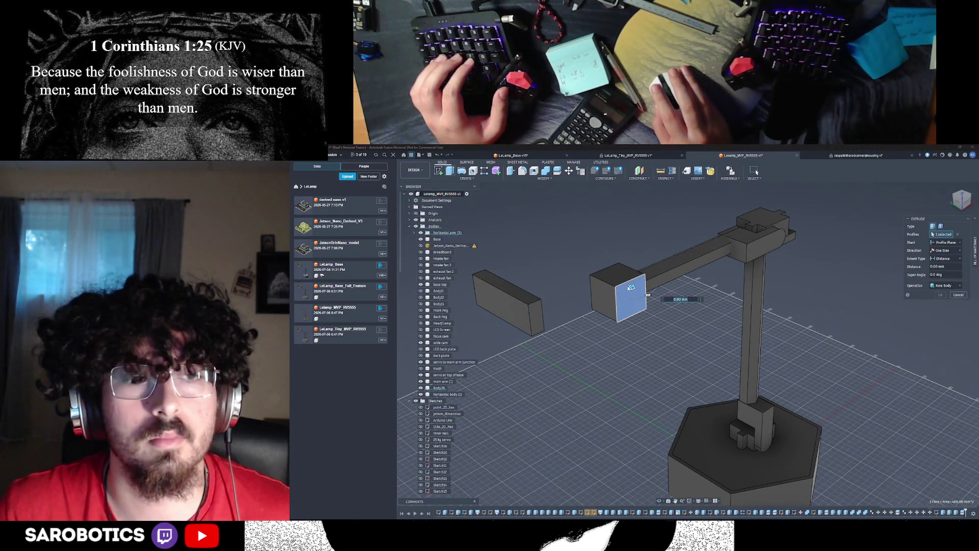
left_click(958, 295)
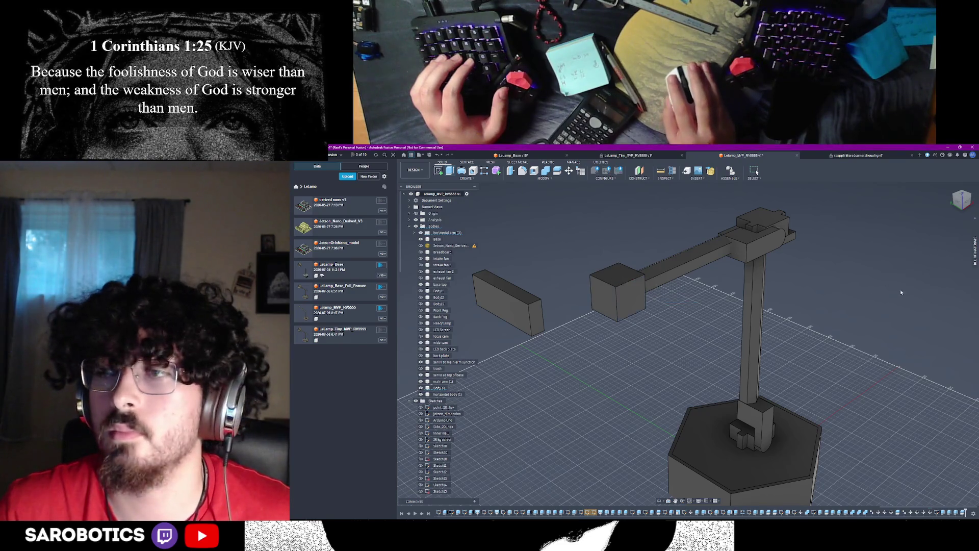
left_click(618, 275)
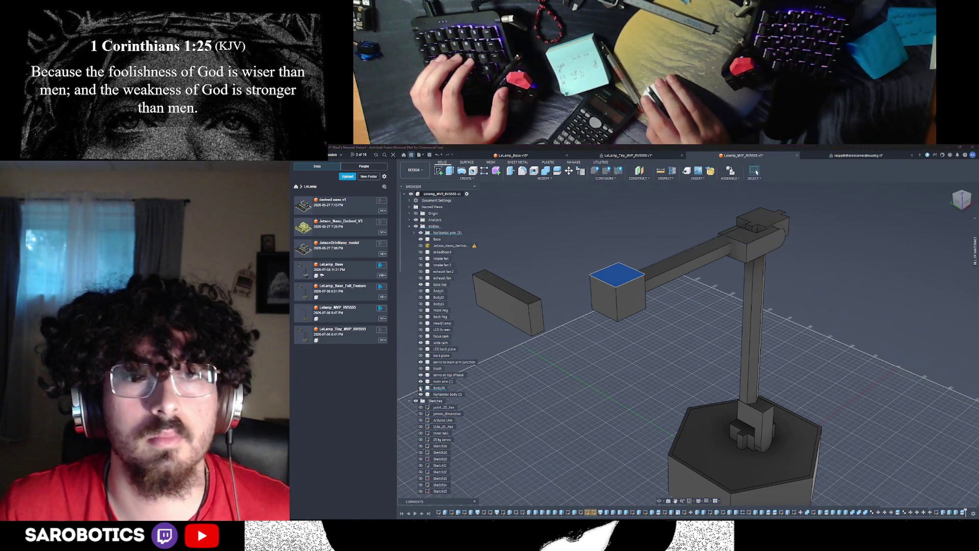
Confirm the body name 'platform for horizontal arms' for the block atop the column
left_click(632, 294)
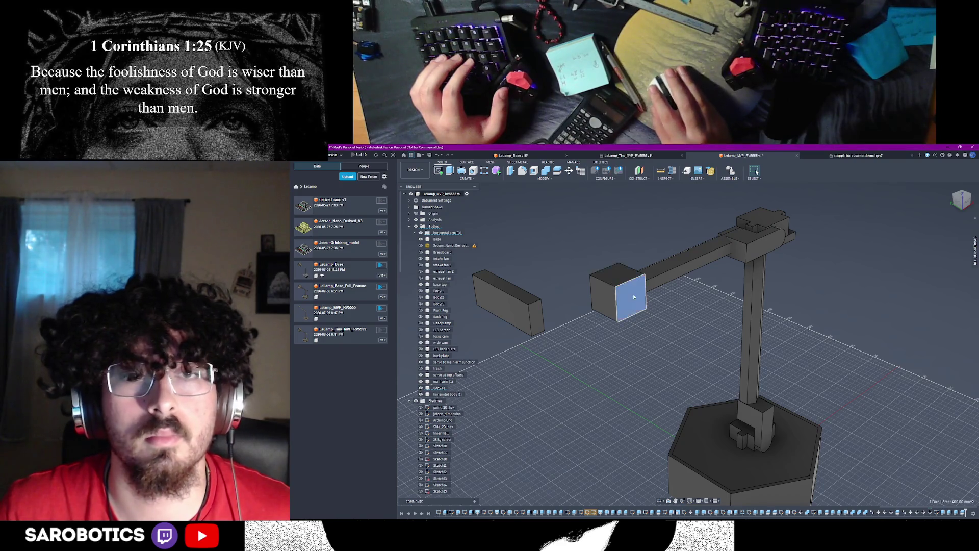
left_click(443, 389)
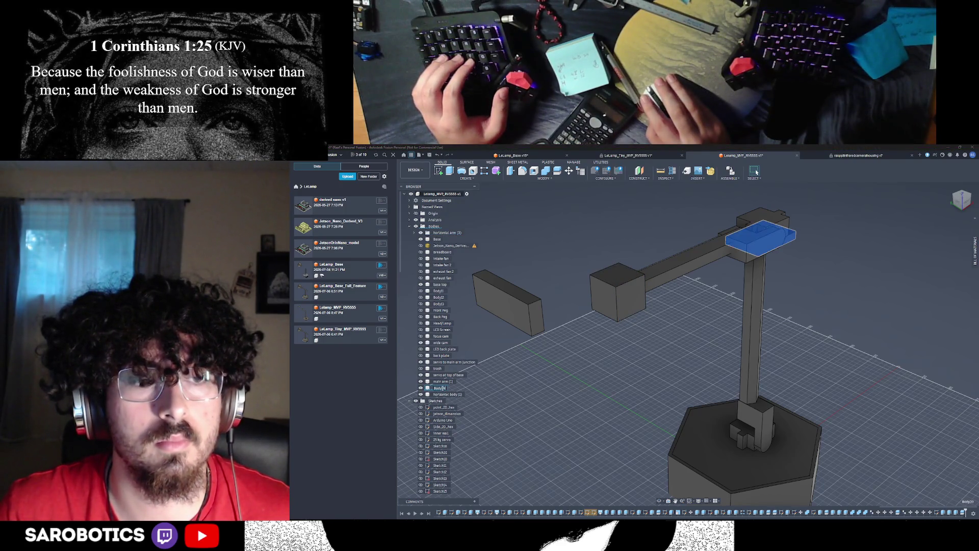
type("led")
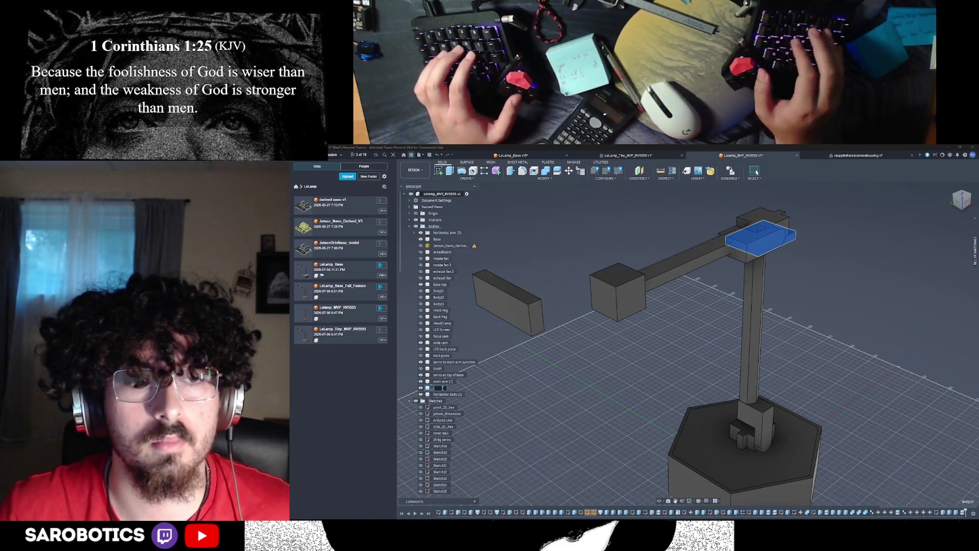
type("form led")
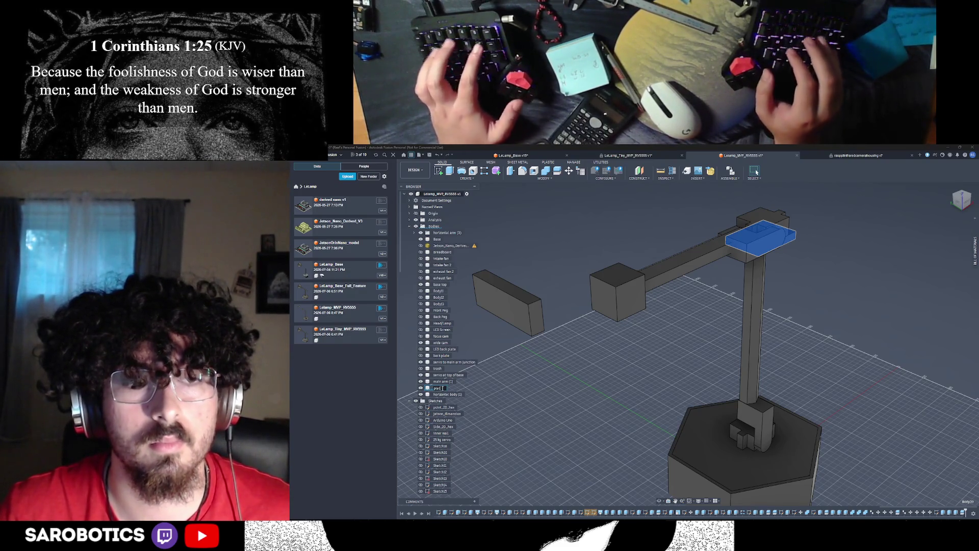
type(" horizontal")
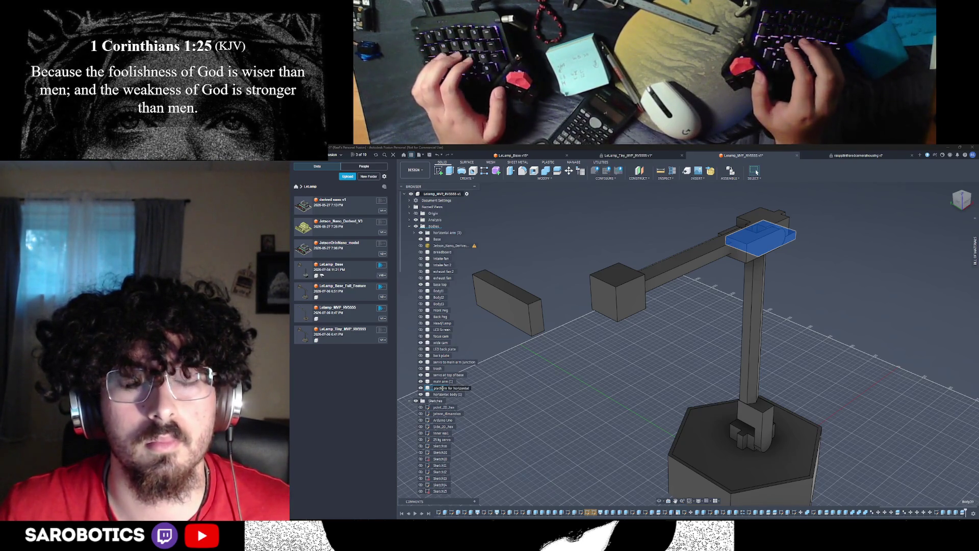
type(" arms")
key("Return")
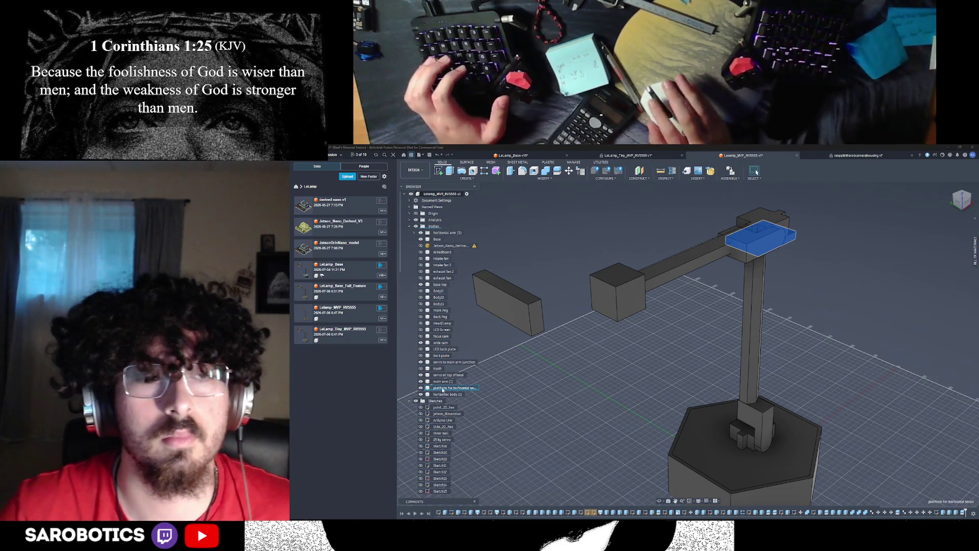
Select faces of the small end box and expand the horizontal arm component to list its bodies
left_click(567, 337)
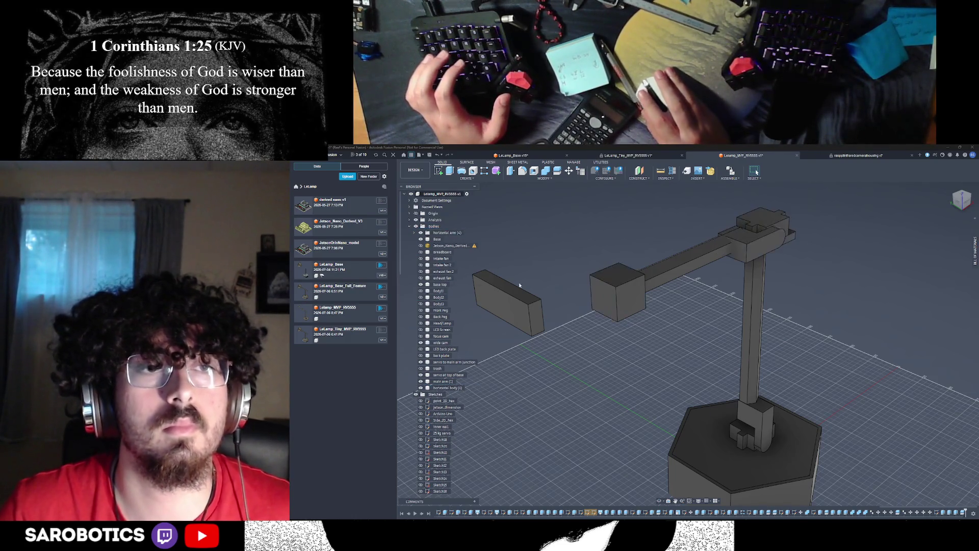
left_click(625, 295)
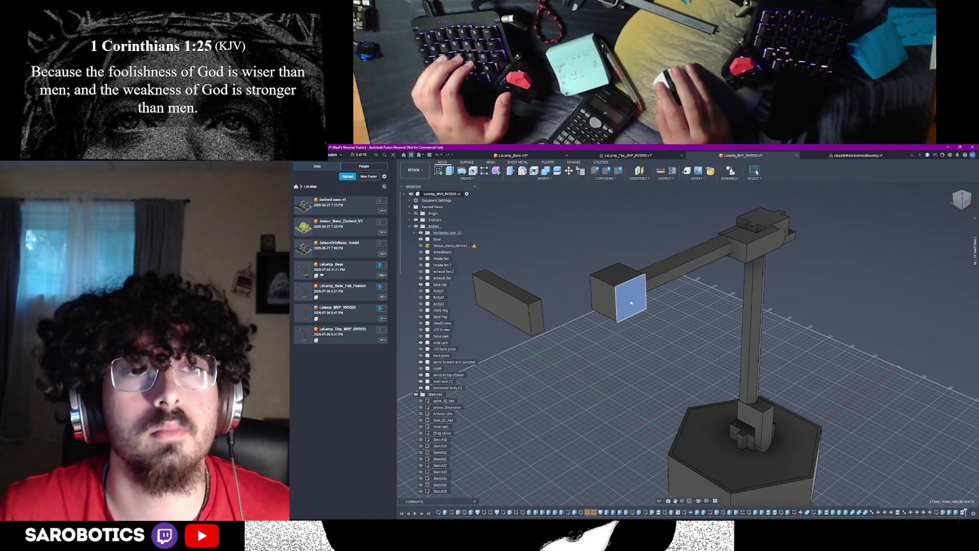
left_click(616, 275)
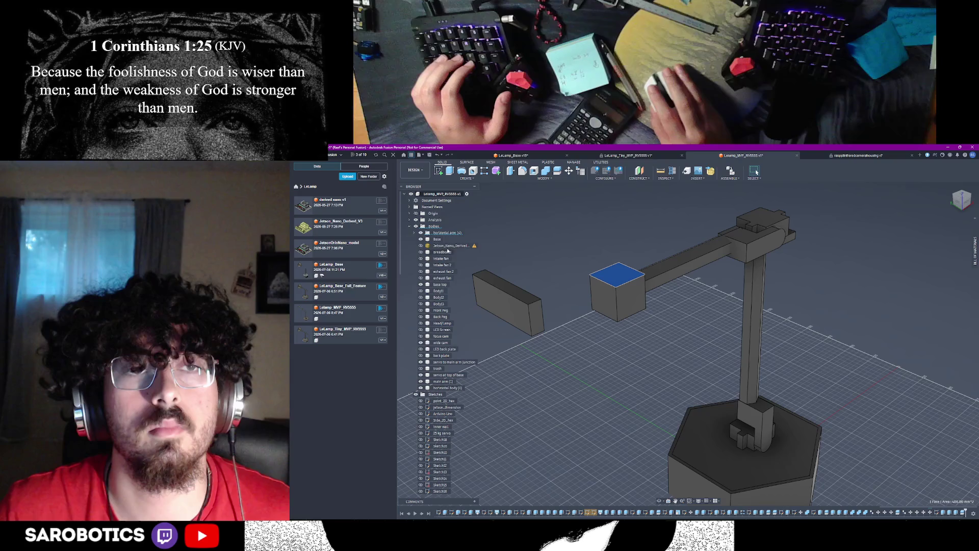
left_click(416, 233)
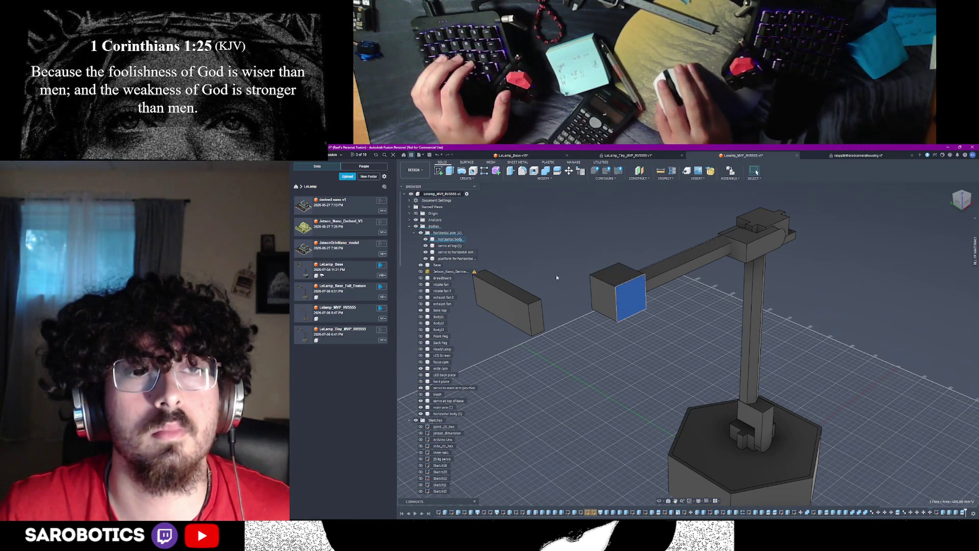
Toggle arm body visibility and move horizontal body (1) into the horizontal arm component
left_click(426, 239)
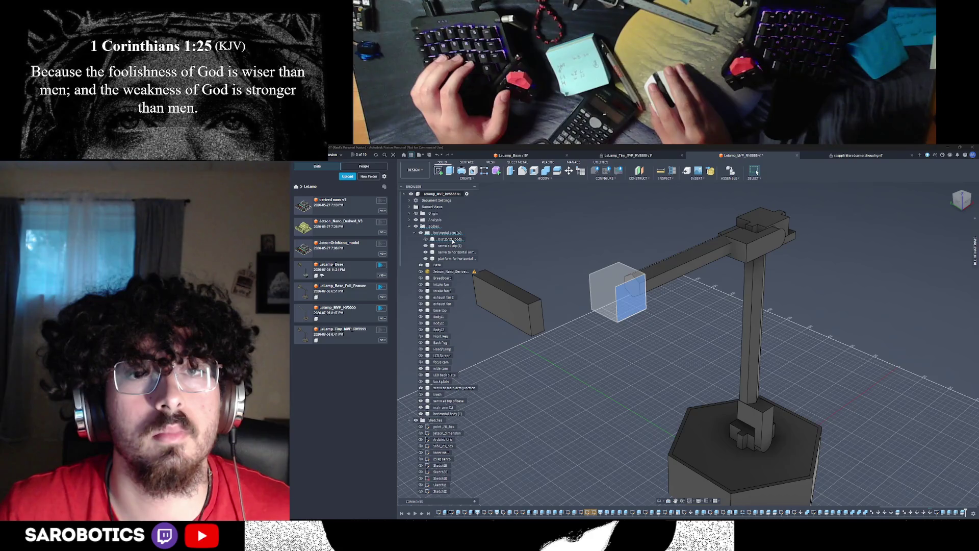
left_click(684, 267)
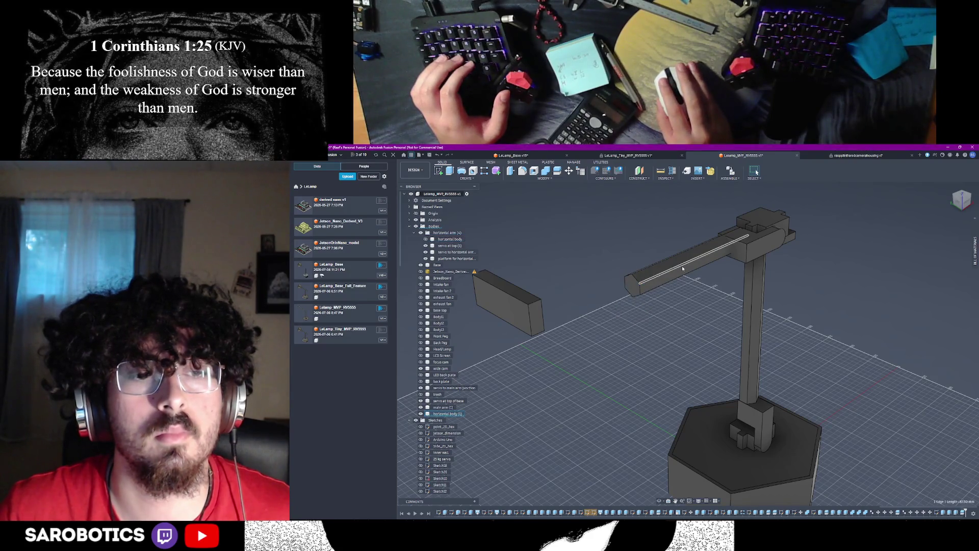
left_click(424, 414)
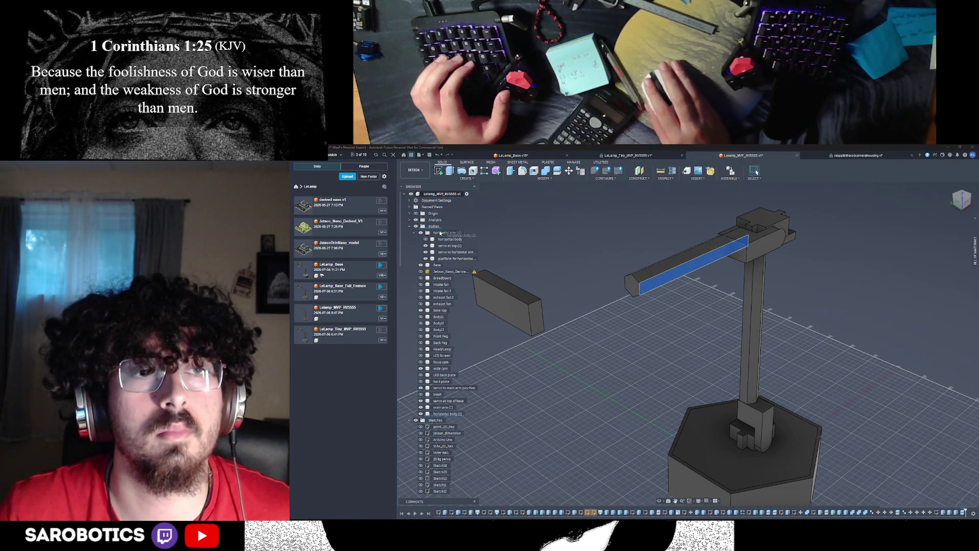
left_click_drag(441, 234, 443, 233)
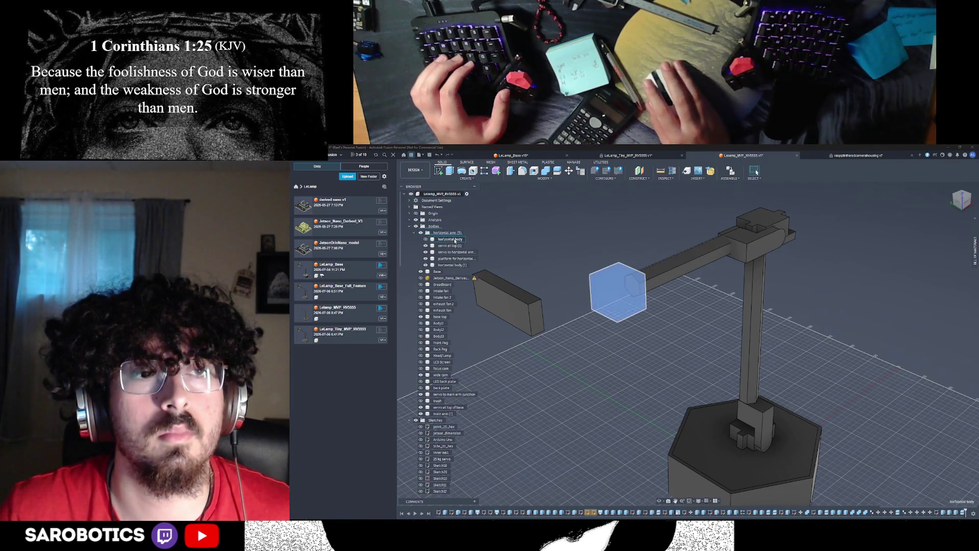
Rename the leftover small box body to 'trash'
right_click(457, 241)
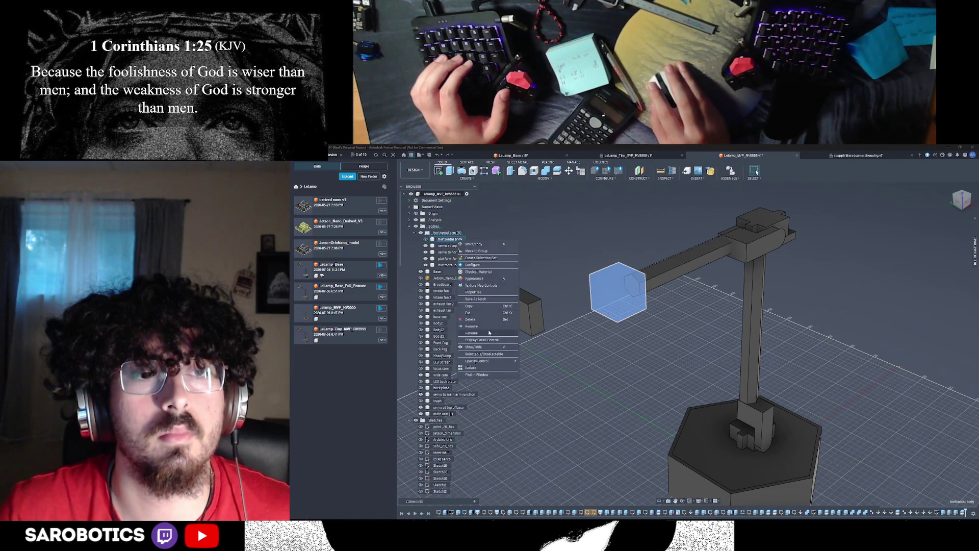
left_click(473, 332)
type("trash")
key("Return")
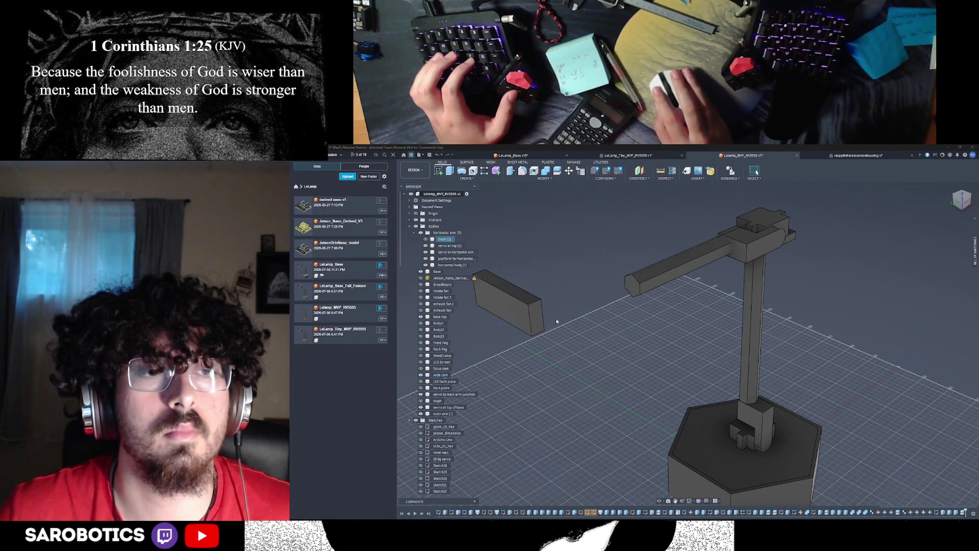
Save a new version described 'joints', marked as a milestone with its default name cleared for 'joints'
left_click(419, 233)
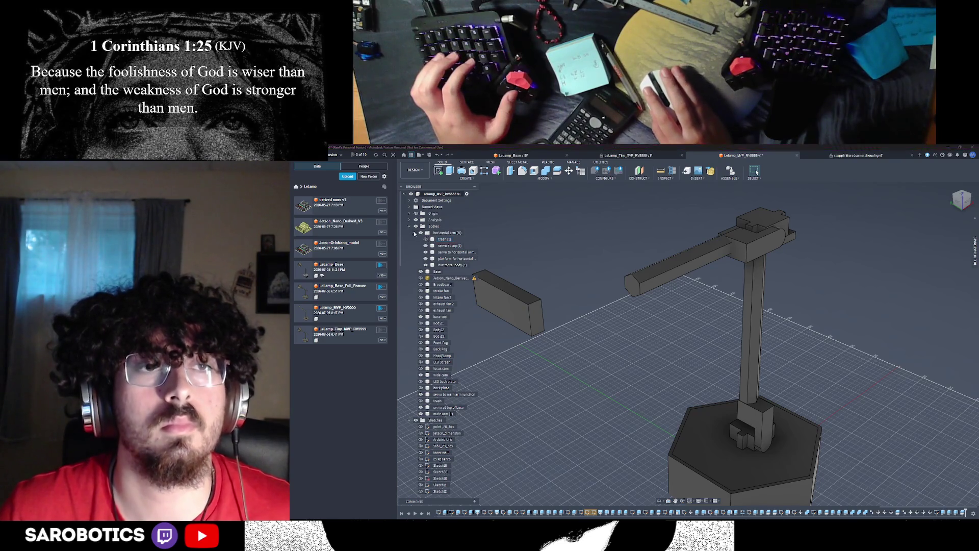
key("ctrl+s")
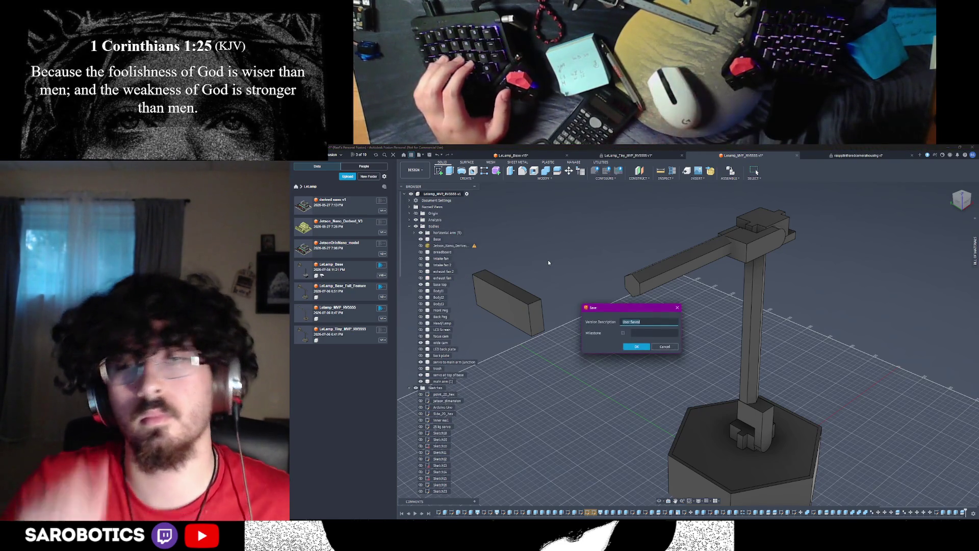
type("joints!")
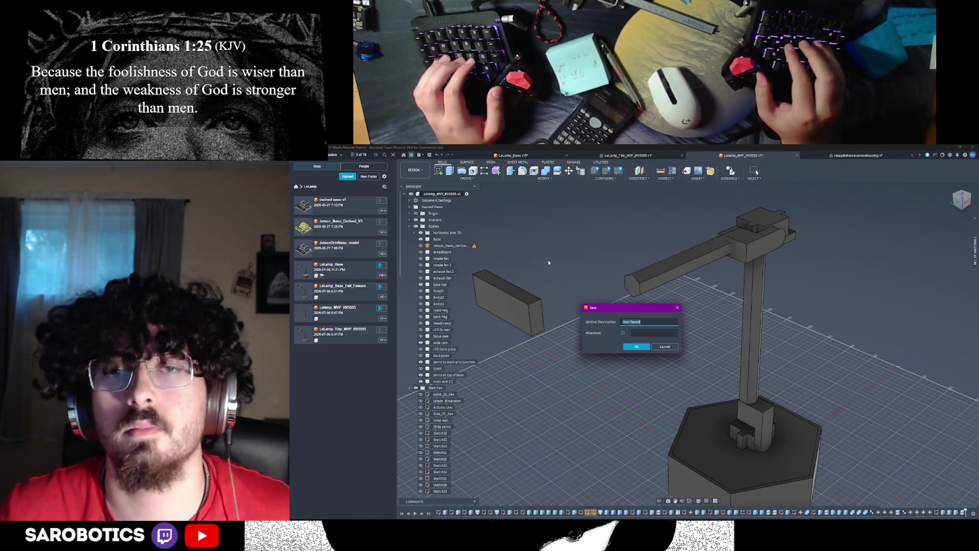
left_click(624, 333)
type("v")
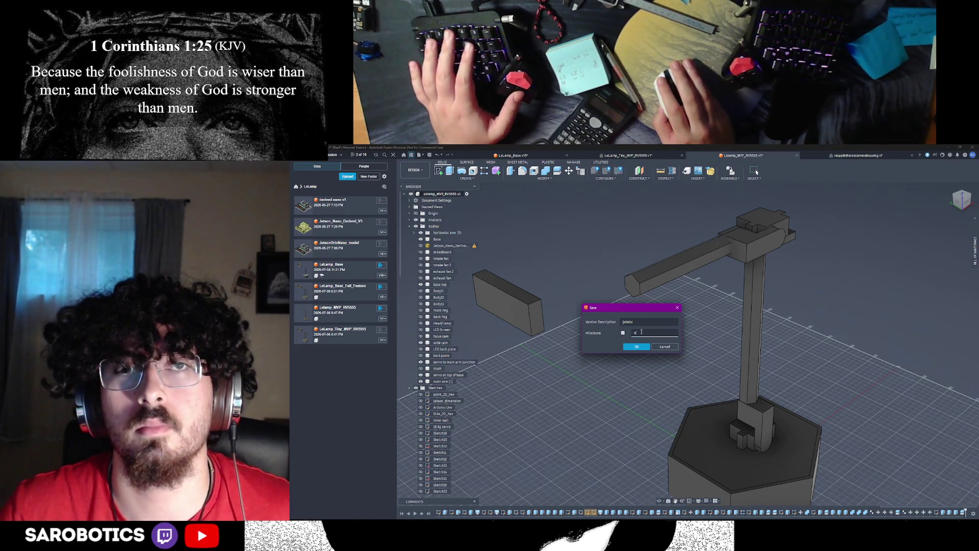
type("jo")
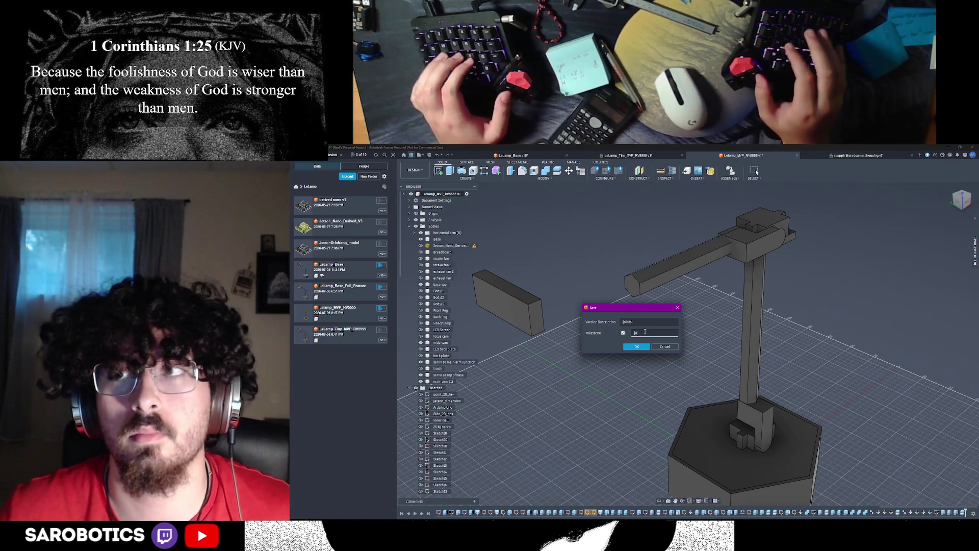
type("i")
key("BackSpace")
key("BackSpace")
key("BackSpace")
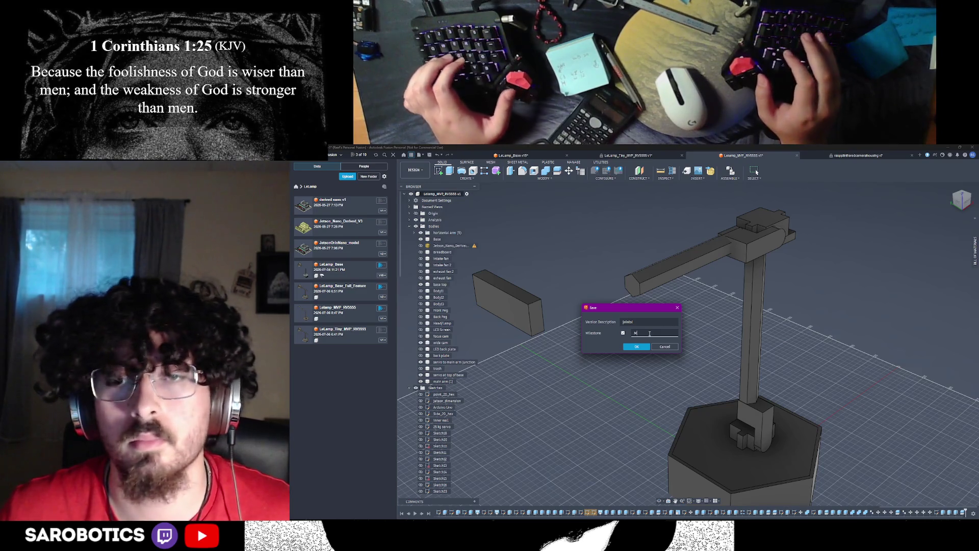
key("BackSpace")
key("BackSpace")
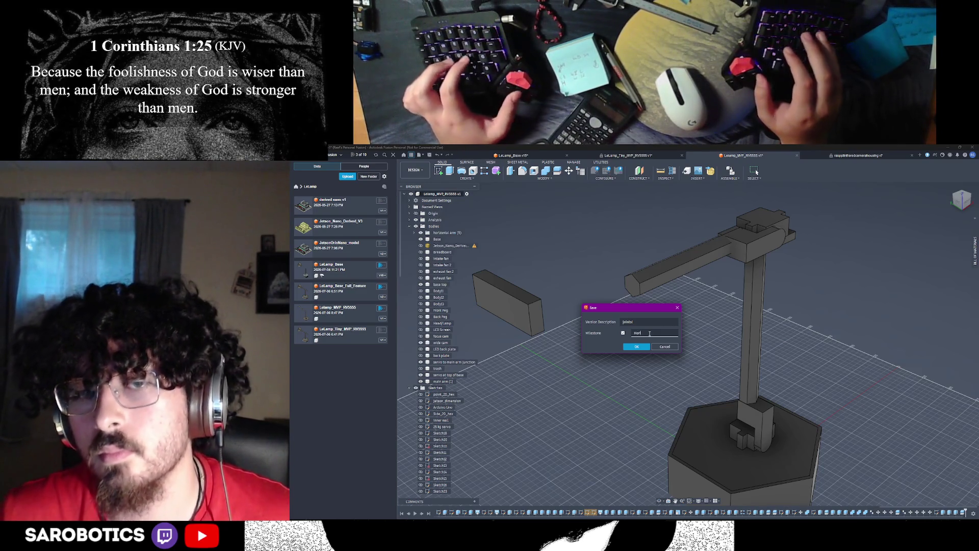
type("joint")
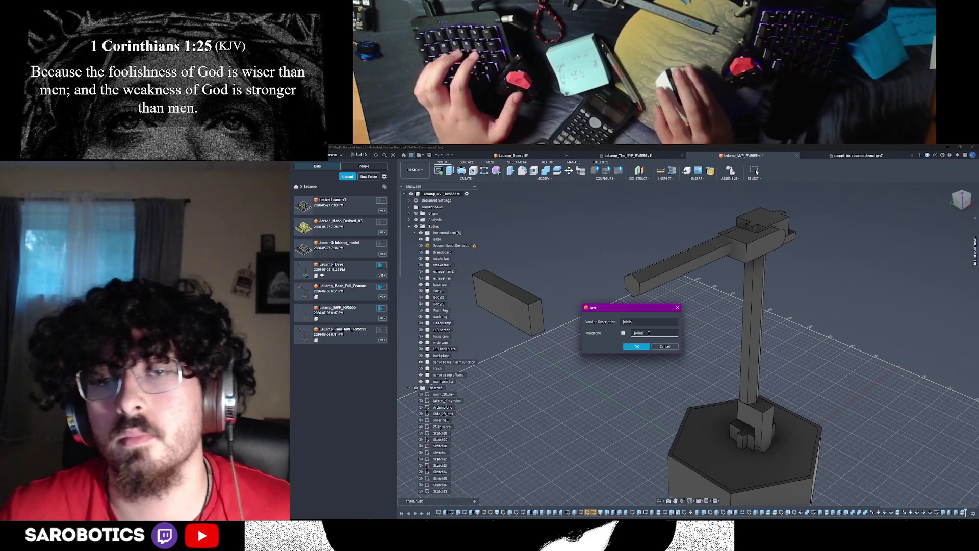
type("s")
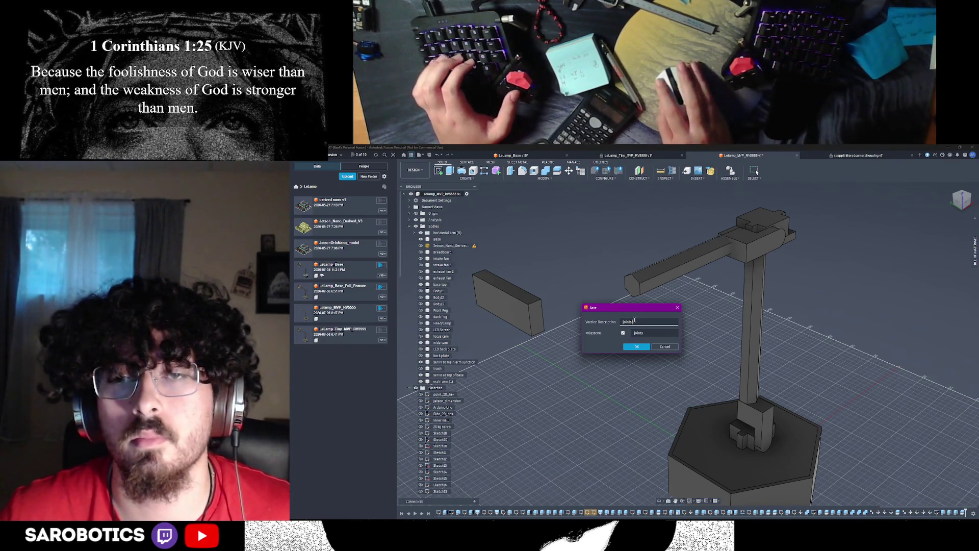